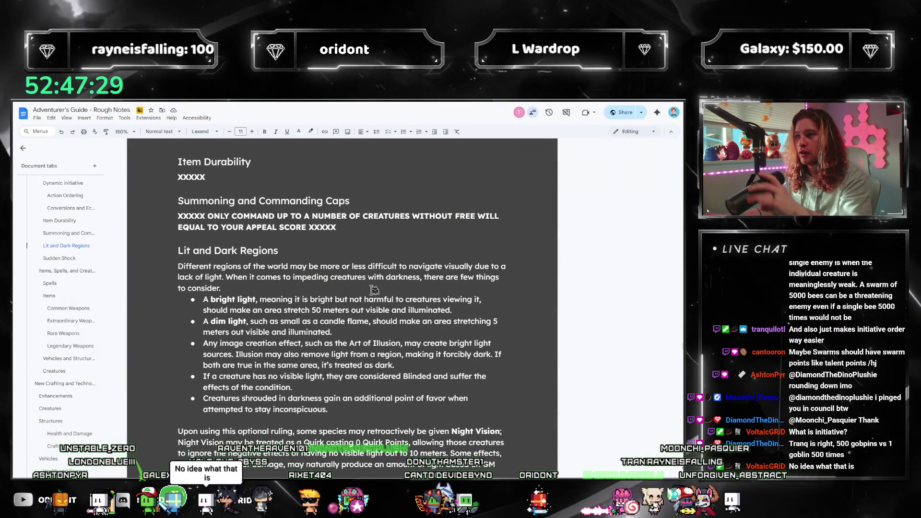
# - Jump to the Swarm and Hordes section from the Document tabs outline
pyautogui.scroll(1, 351, 315)
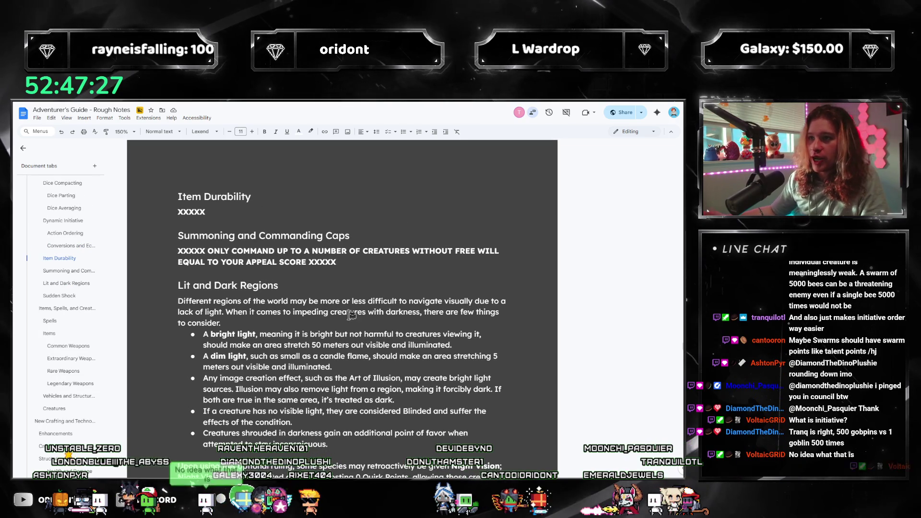
pyautogui.scroll(12, 307, 294)
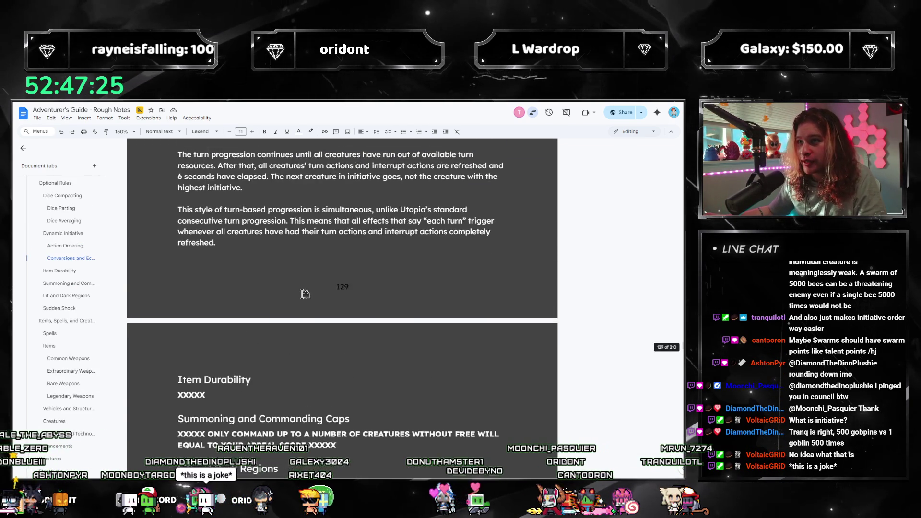
pyautogui.scroll(2, 304, 294)
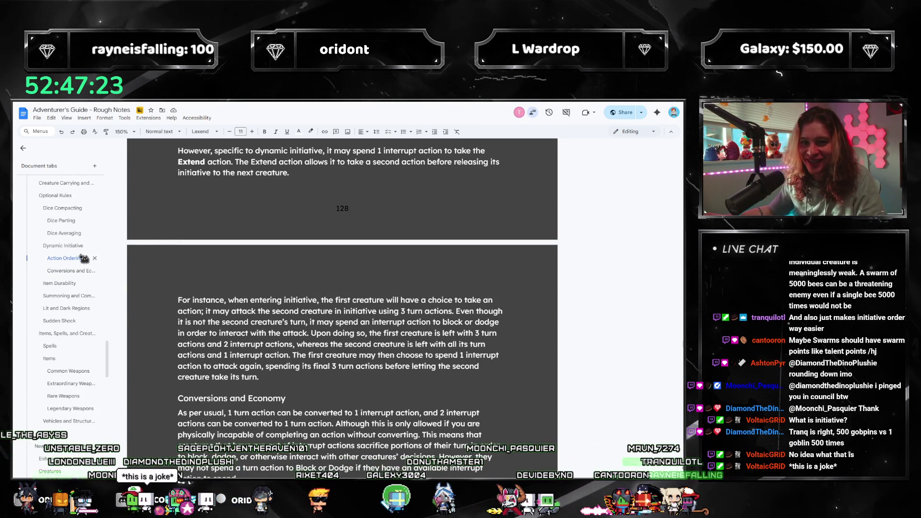
pyautogui.scroll(3, 82, 264)
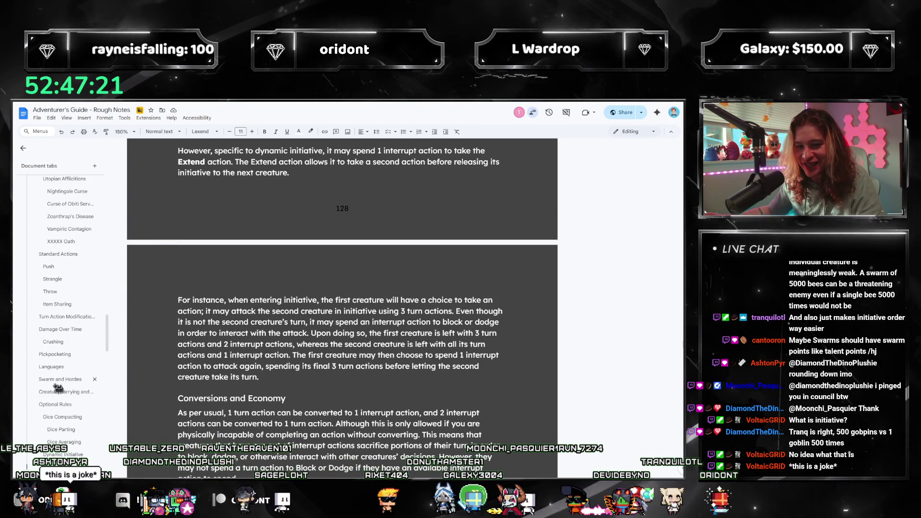
pyautogui.click(57, 380)
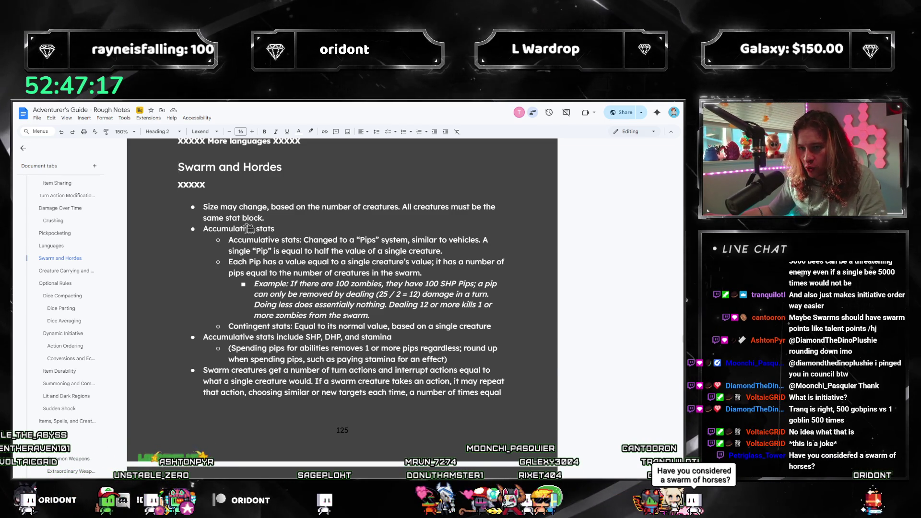
pyautogui.scroll(-2, 248, 229)
pyautogui.scroll(-4, 248, 273)
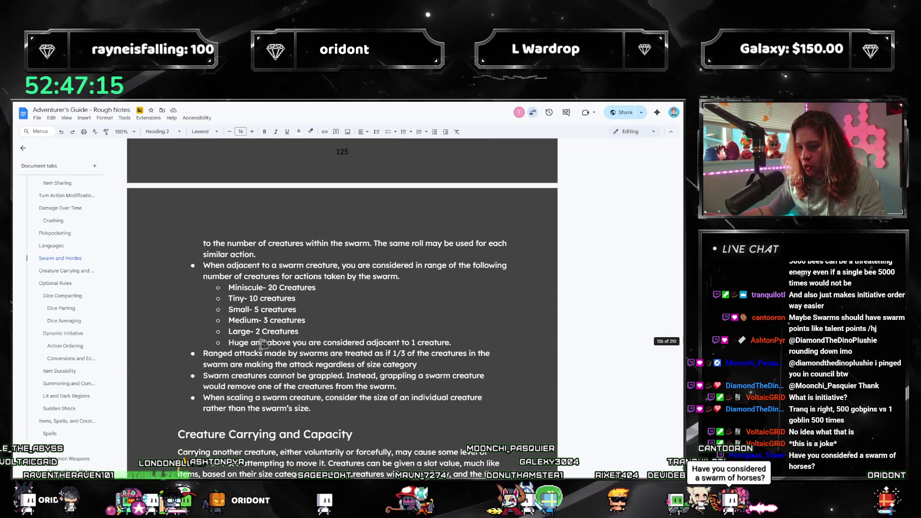
pyautogui.scroll(8, 240, 315)
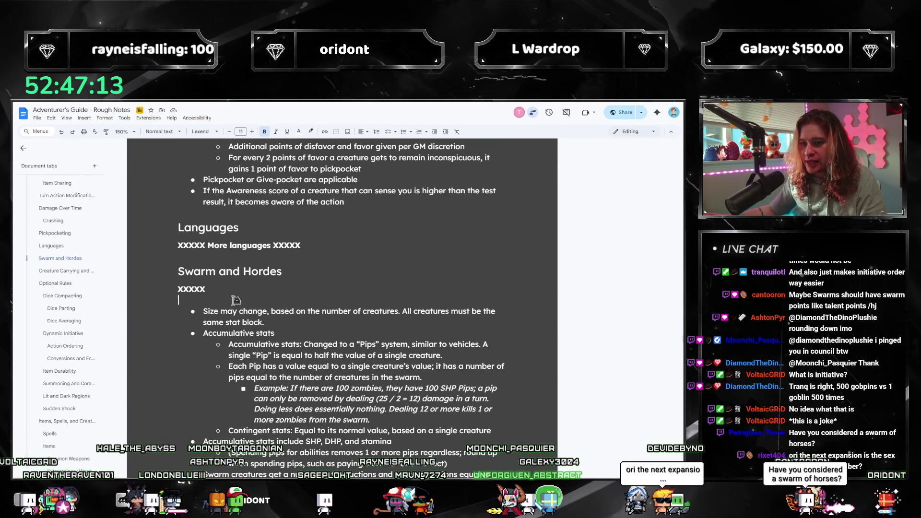
# - Add a 'Hordes' Heading 3 line below the xxxxx placeholder
pyautogui.press('Return')
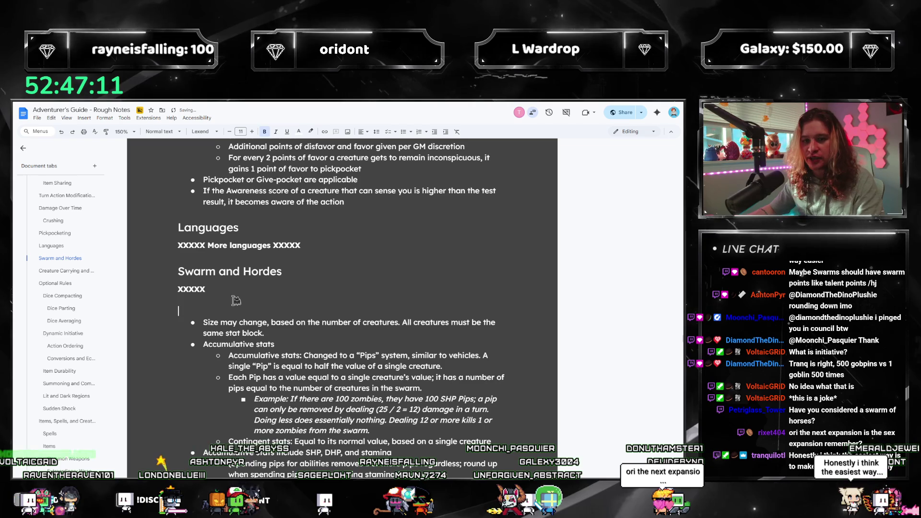
pyautogui.hotkey('ctrl', 'alt', '4')
pyautogui.write('Horde')
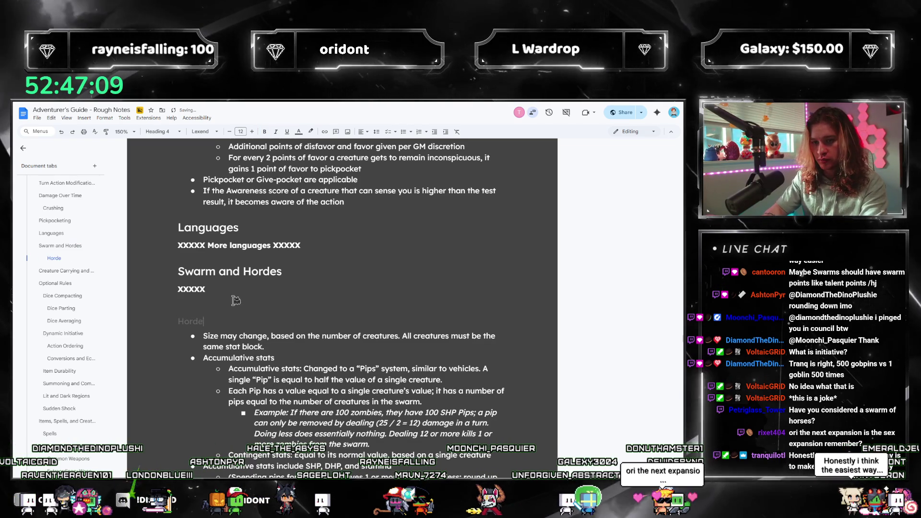
pyautogui.write('s')
pyautogui.hotkey('ctrl', 'alt', '3')
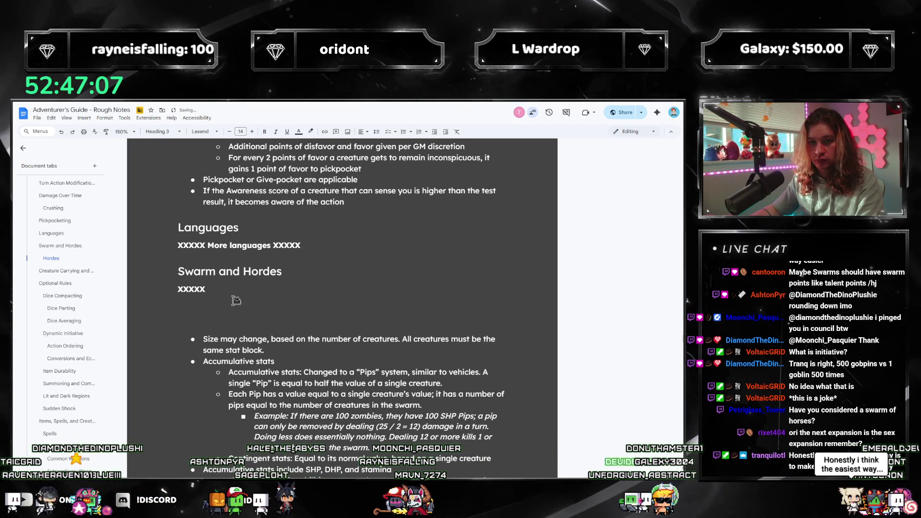
pyautogui.hotkey('shift', 'Home')
# - Make the Hordes heading text white and remove the blank line above it
pyautogui.hotkey('ctrl', 'x')
pyautogui.click(303, 139)
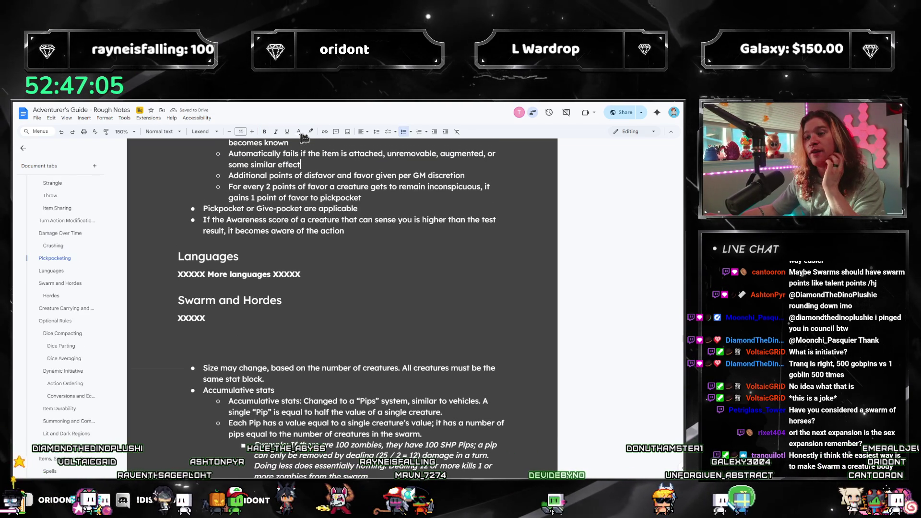
pyautogui.click(299, 132)
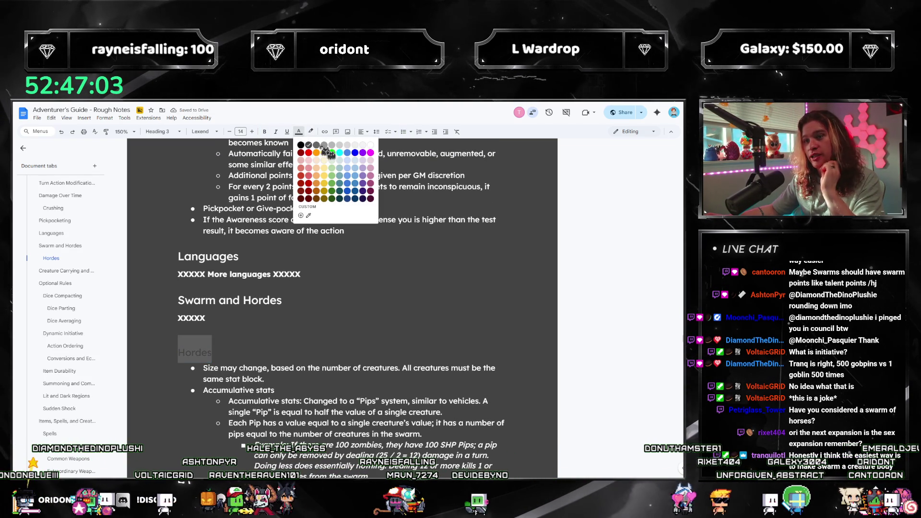
pyautogui.click(370, 145)
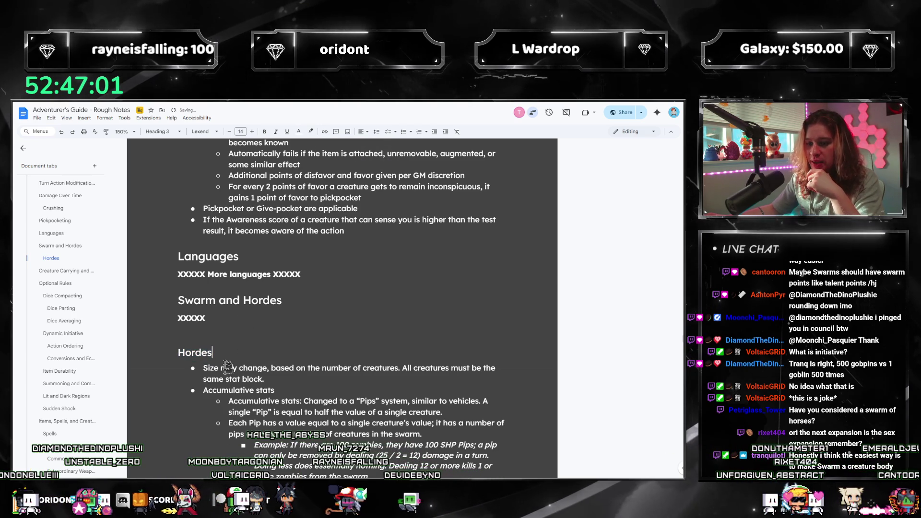
pyautogui.click(302, 334)
pyautogui.press('BackSpace')
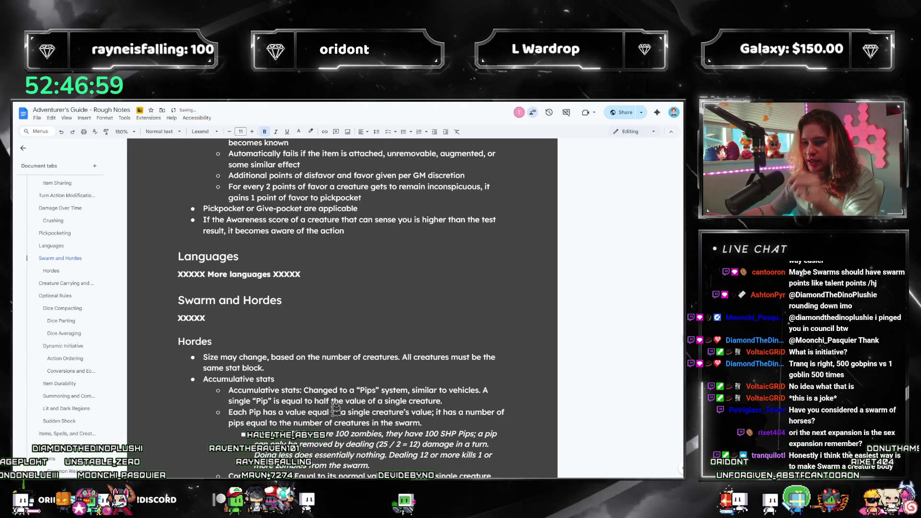
pyautogui.scroll(-2, 288, 293)
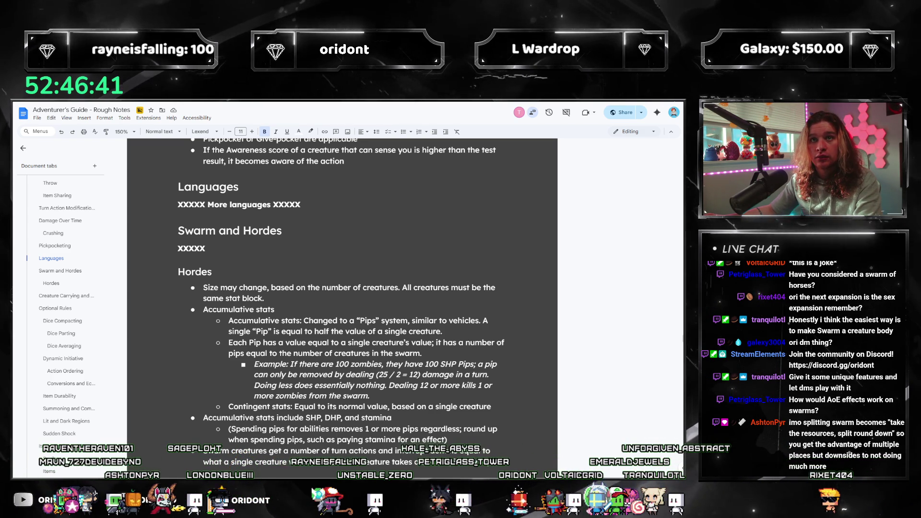
pyautogui.scroll(-10, 53, 355)
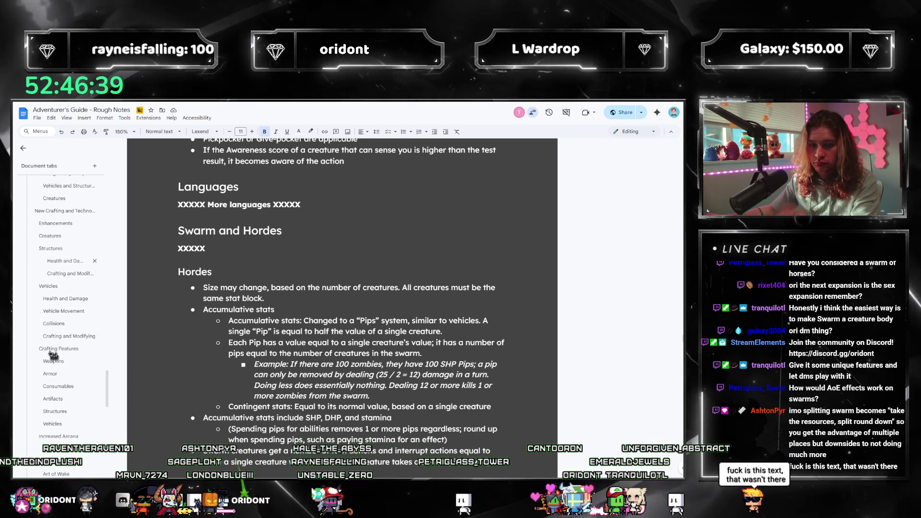
pyautogui.scroll(-10, 53, 355)
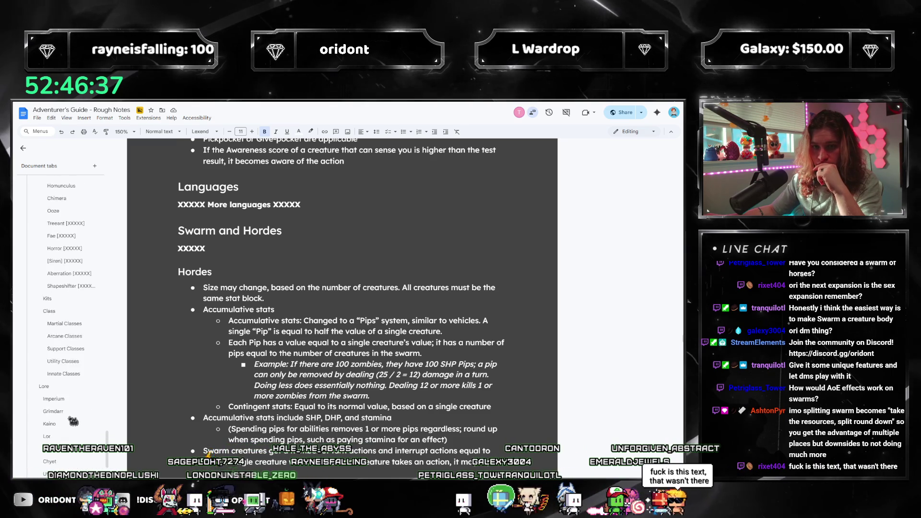
pyautogui.scroll(3, 72, 421)
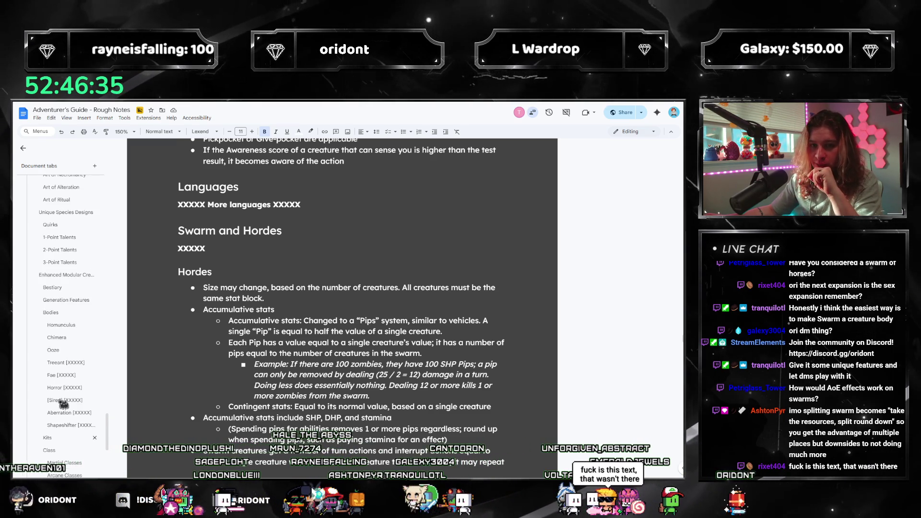
pyautogui.click(53, 260)
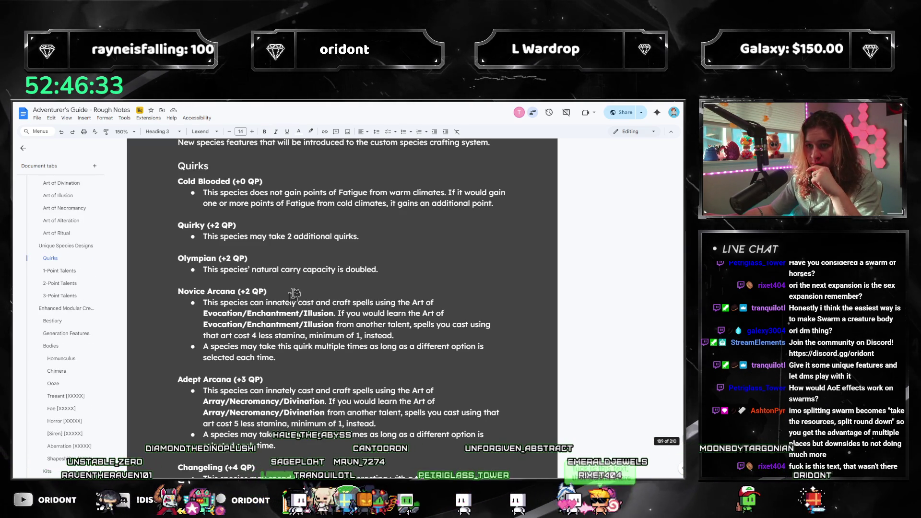
pyautogui.scroll(-12, 264, 329)
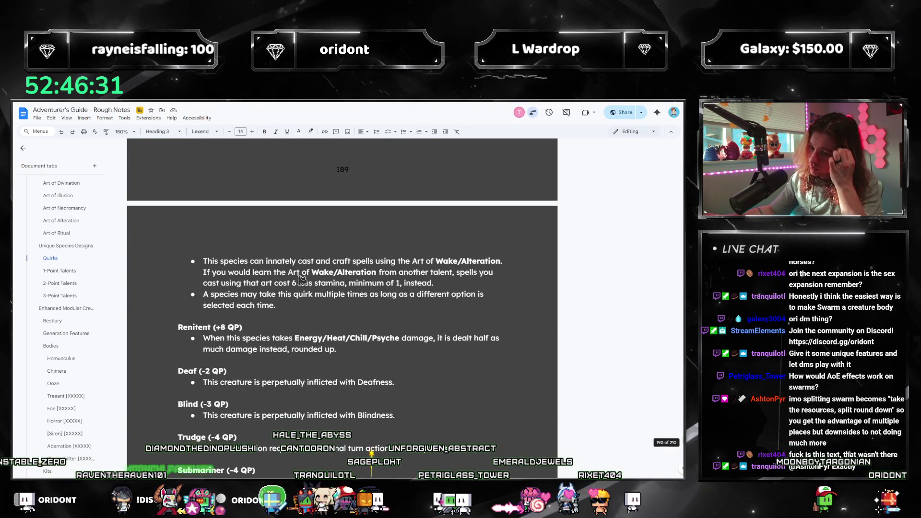
pyautogui.scroll(-3, 303, 280)
pyautogui.click(416, 278)
pyautogui.press('Return')
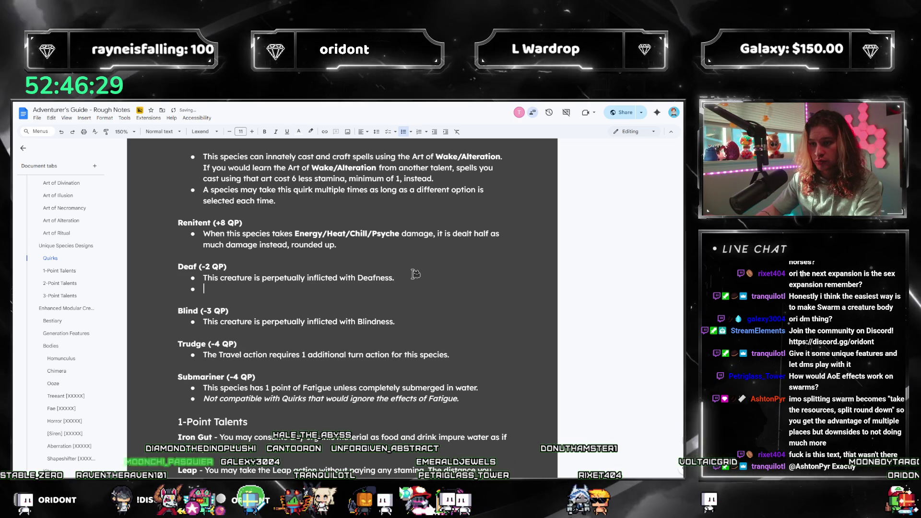
pyautogui.press('BackSpace')
pyautogui.press('BackSpace')
pyautogui.press('Up')
pyautogui.press('Up')
pyautogui.press('Return')
pyautogui.press('Return')
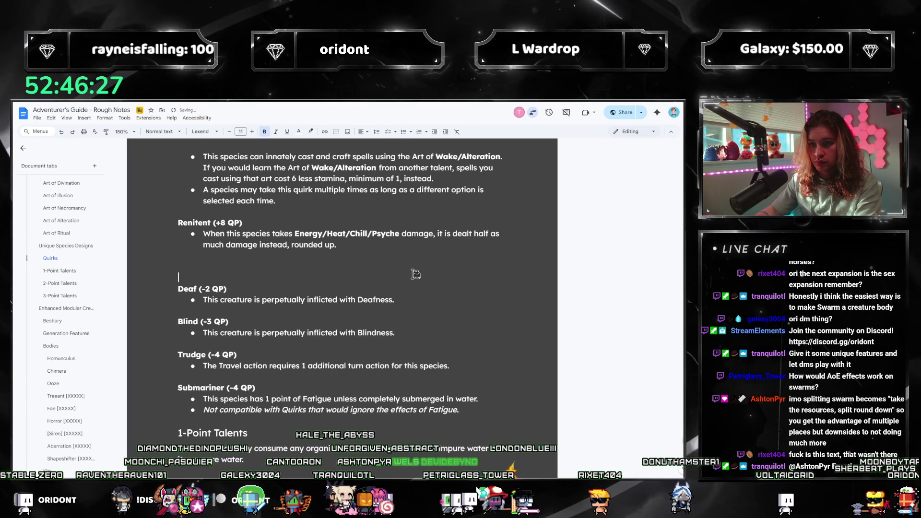
pyautogui.hotkey('ctrl', 'v')
pyautogui.press('BackSpace')
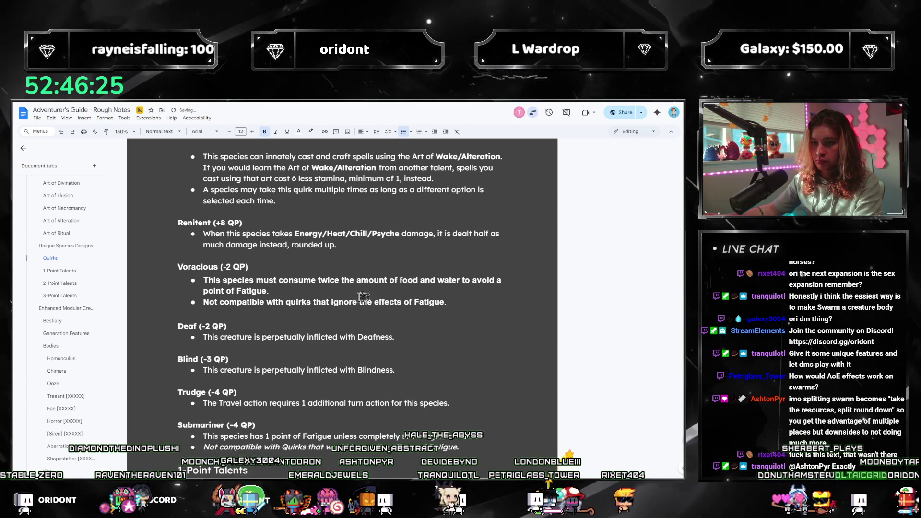
pyautogui.hotkey('ctrl', 'z')
pyautogui.hotkey('ctrl', 'z')
pyautogui.hotkey('ctrl', 'shift', 'v')
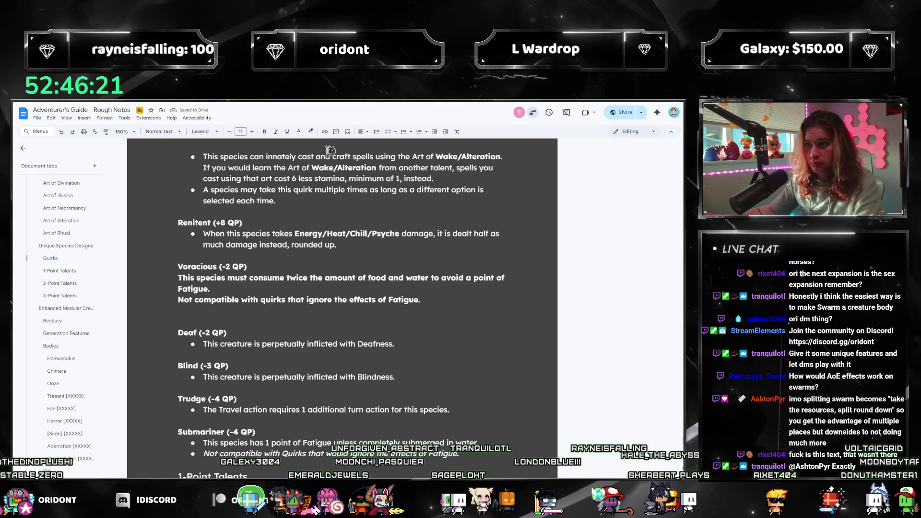
pyautogui.hotkey('ctrl', 'shift', '8')
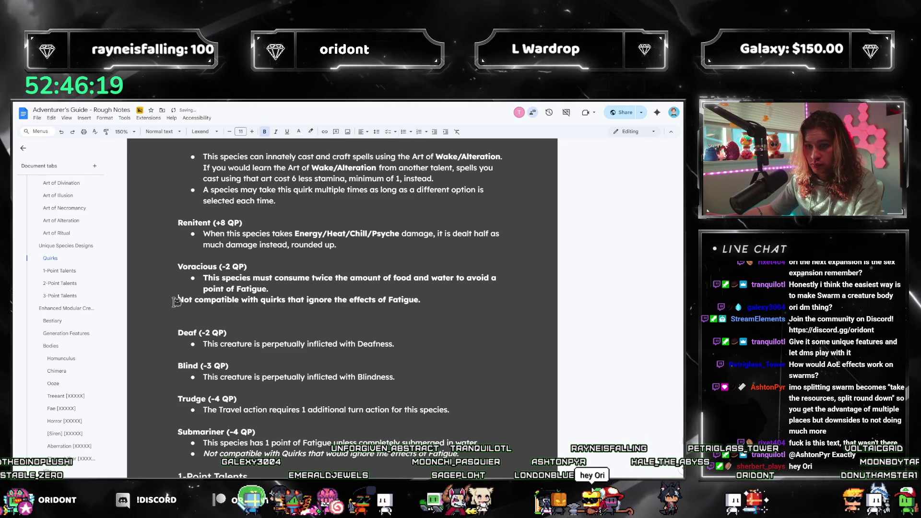
pyautogui.click(177, 300)
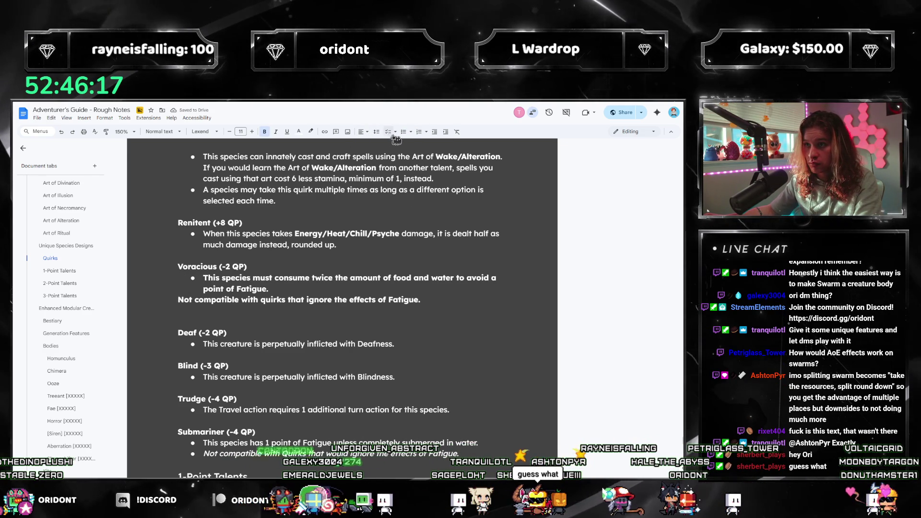
pyautogui.moveTo(456, 303); pyautogui.dragTo(190, 276)
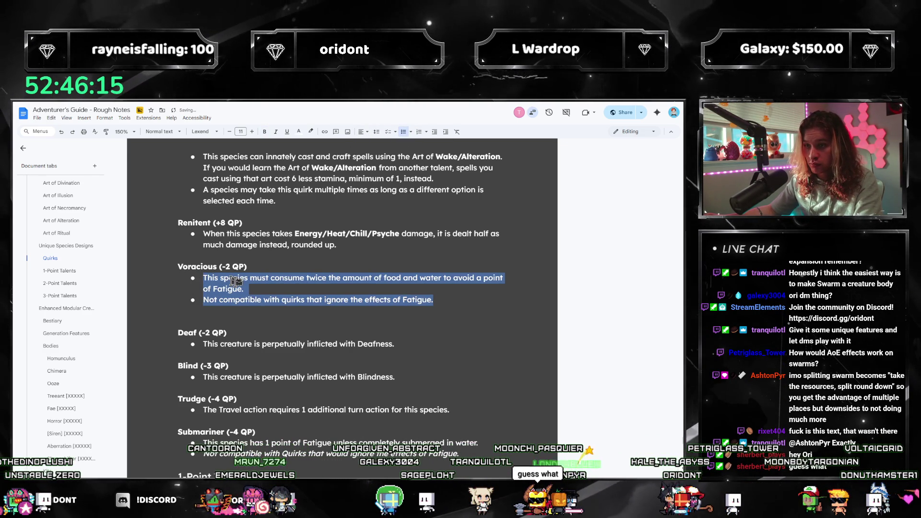
pyautogui.click(396, 290)
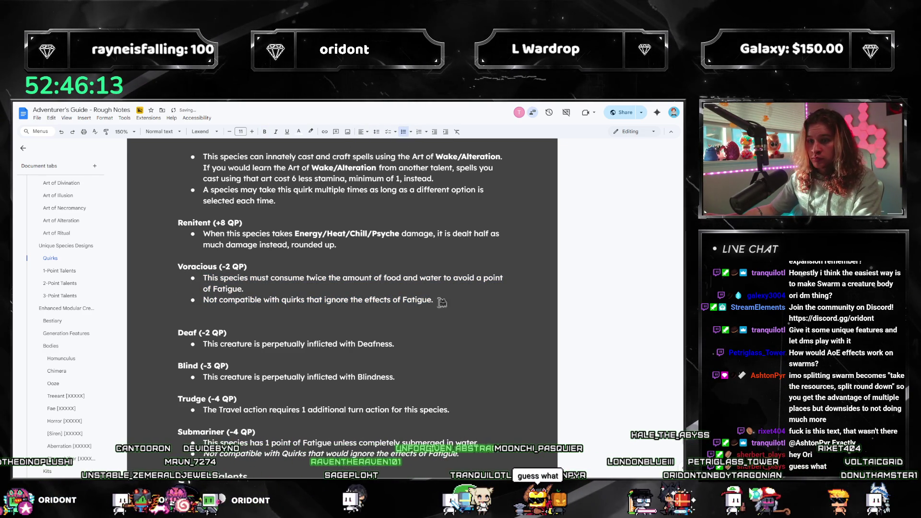
pyautogui.press('BackSpace')
pyautogui.moveTo(456, 305); pyautogui.dragTo(178, 267)
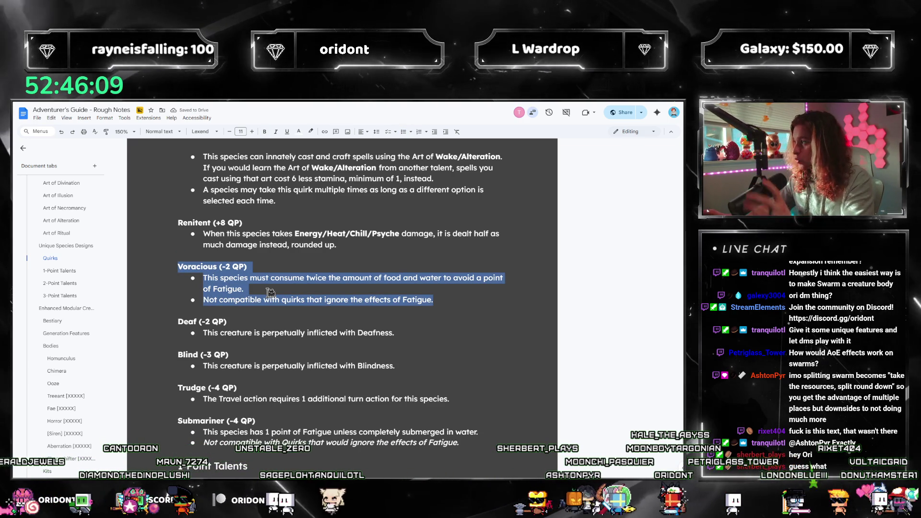
pyautogui.press('End')
pyautogui.moveTo(456, 303); pyautogui.dragTo(179, 266)
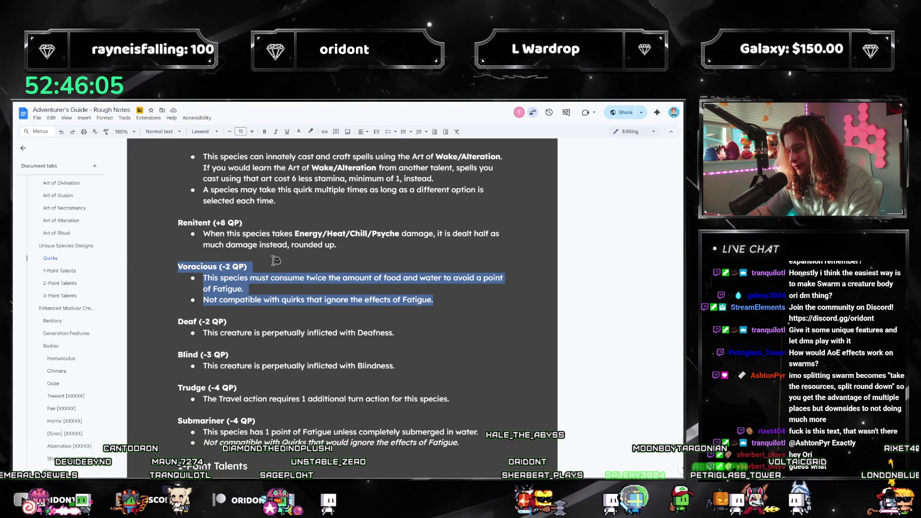
pyautogui.click(292, 270)
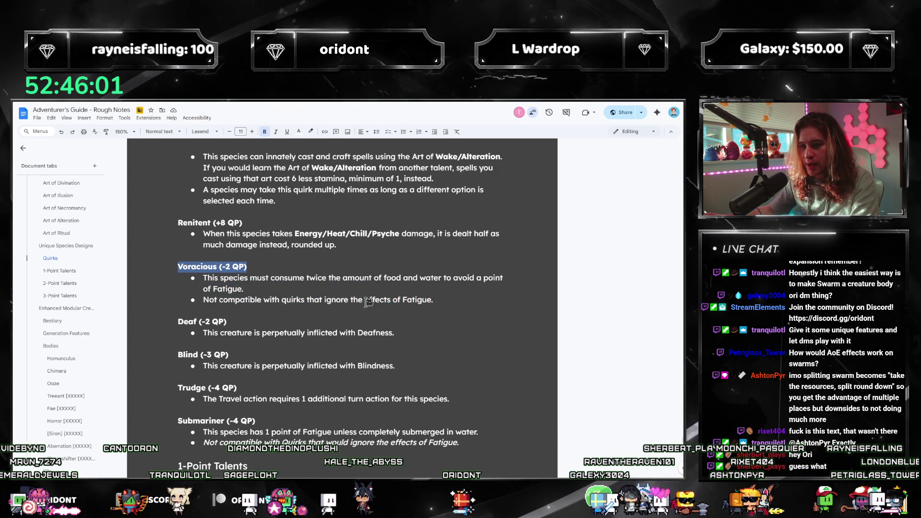
pyautogui.moveTo(434, 300); pyautogui.dragTo(203, 245)
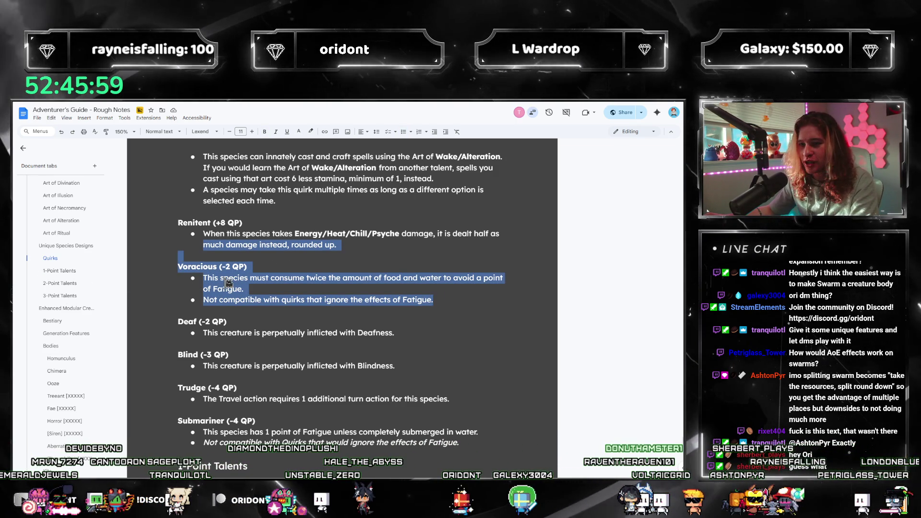
pyautogui.click(228, 283)
pyautogui.moveTo(422, 299); pyautogui.dragTo(179, 266)
pyautogui.click(255, 279)
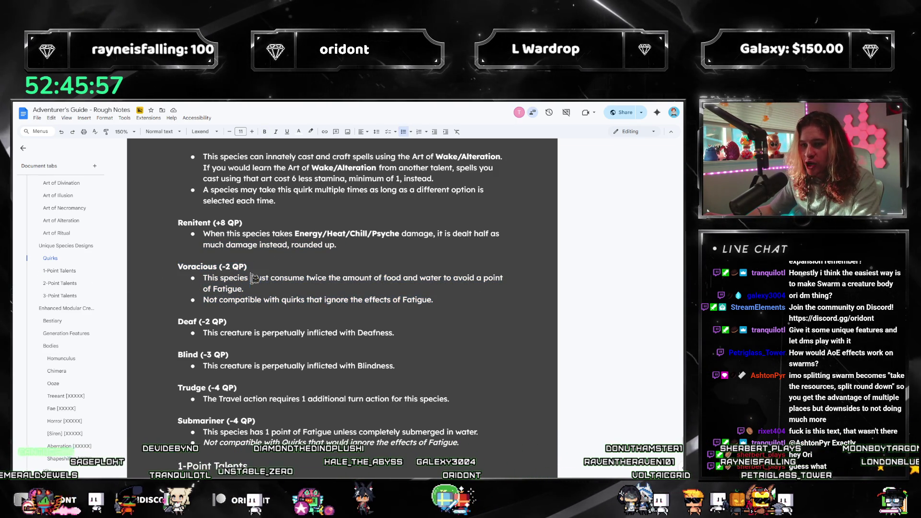
pyautogui.moveTo(434, 300); pyautogui.dragTo(178, 266)
pyautogui.click(283, 291)
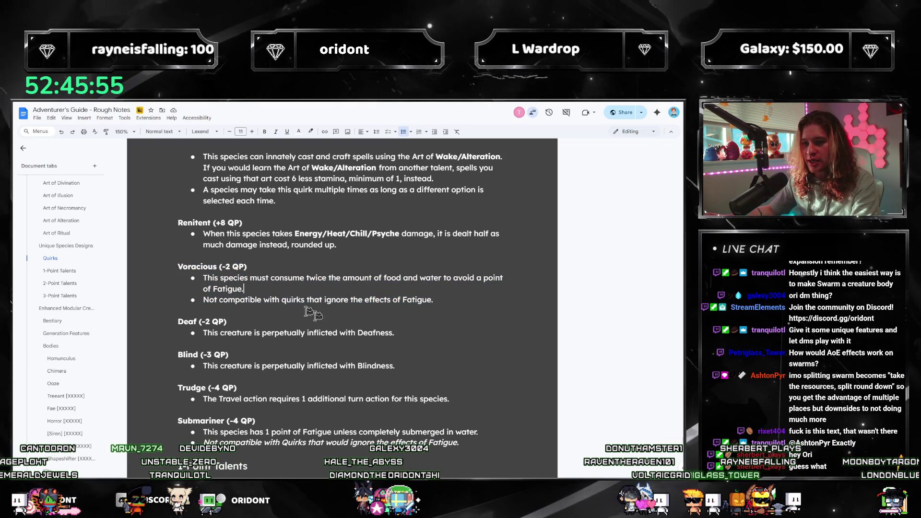
pyautogui.moveTo(459, 294); pyautogui.dragTo(156, 276)
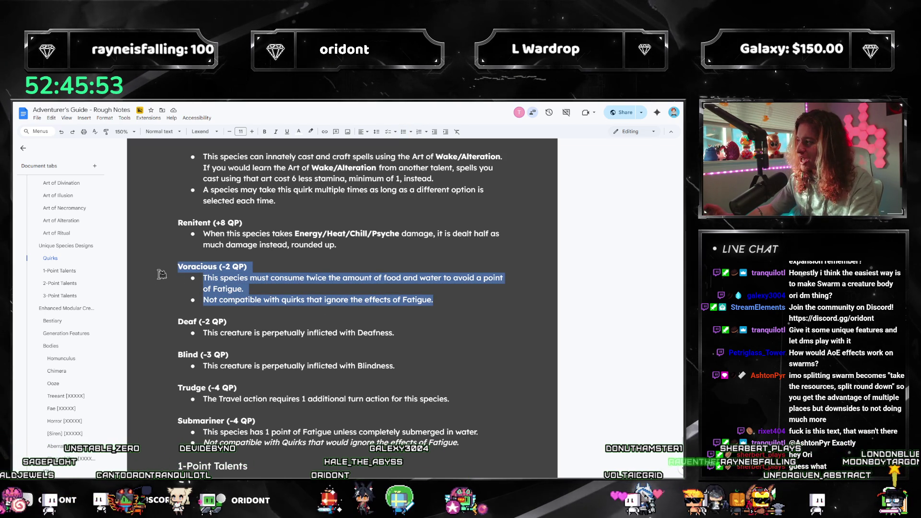
# - Jump to Damage Over Time, then to Hordes under Swarm and Hordes
pyautogui.scroll(10, 81, 308)
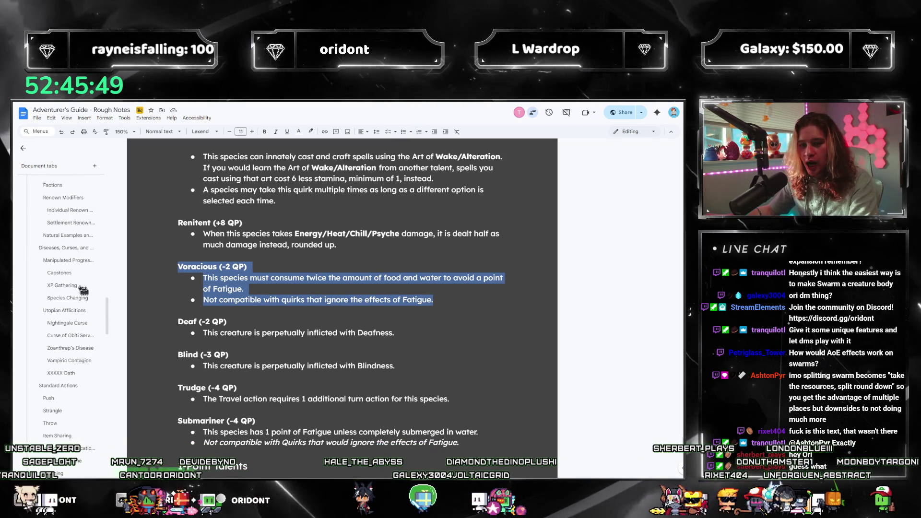
pyautogui.scroll(-1, 62, 326)
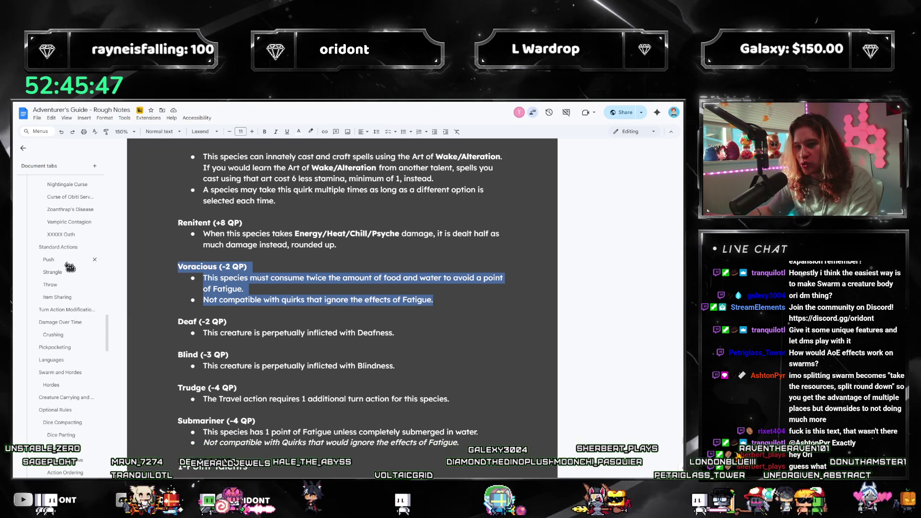
pyautogui.click(70, 325)
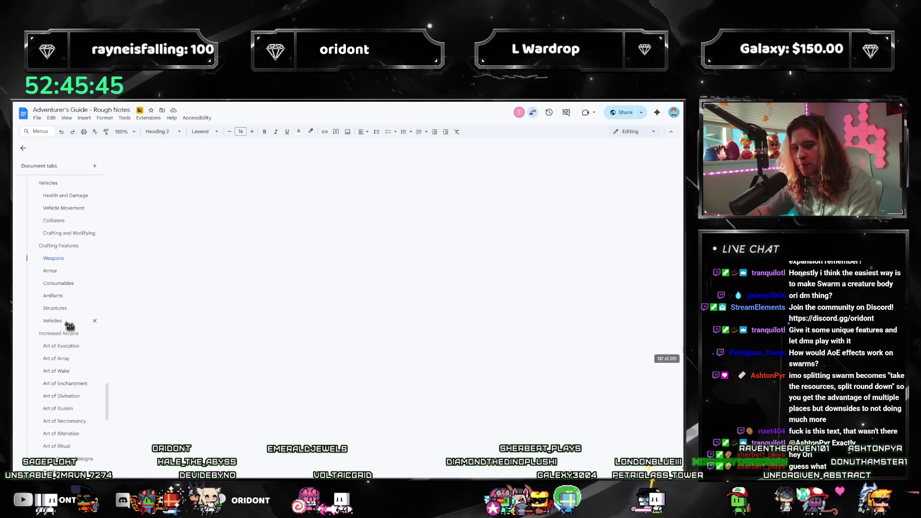
pyautogui.scroll(2, 46, 295)
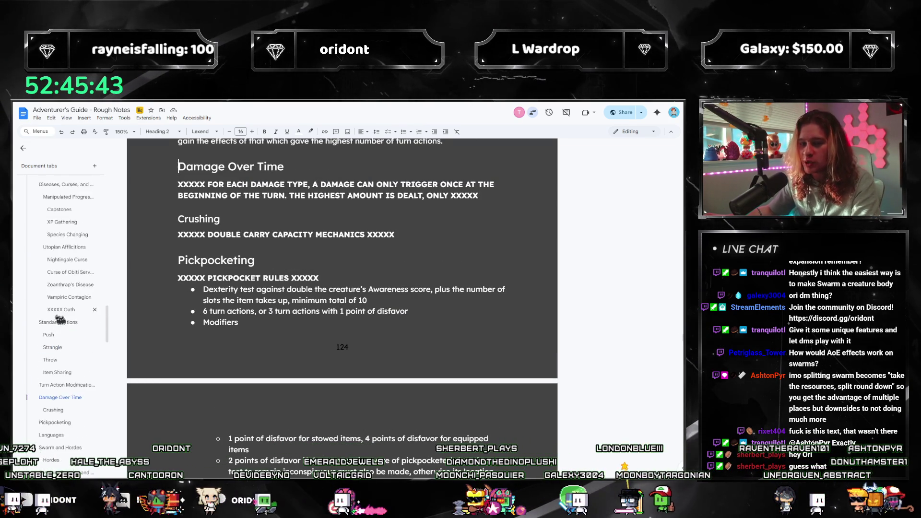
pyautogui.click(54, 356)
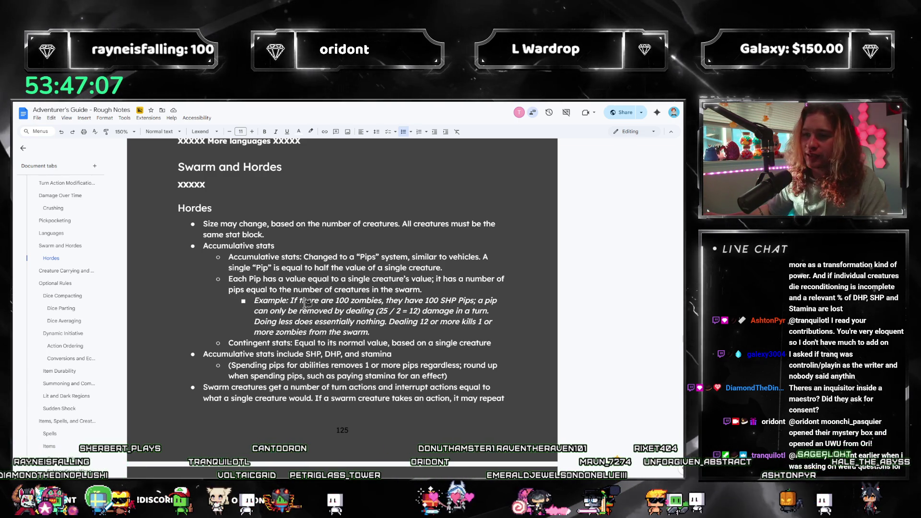
# - Delete the Pips and Each Pip sub-bullets under Accumulative stats
pyautogui.scroll(-1, 304, 268)
pyautogui.click(243, 221)
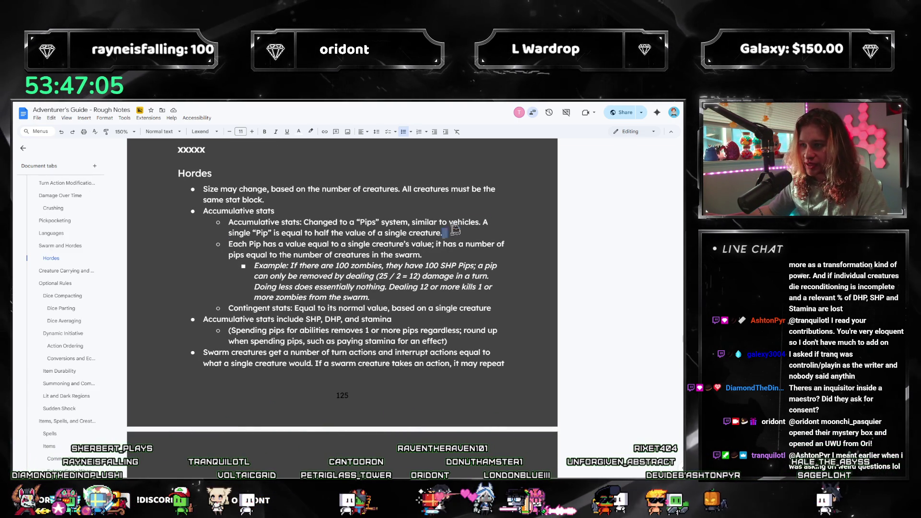
pyautogui.moveTo(457, 234); pyautogui.dragTo(142, 211)
pyautogui.press('BackSpace')
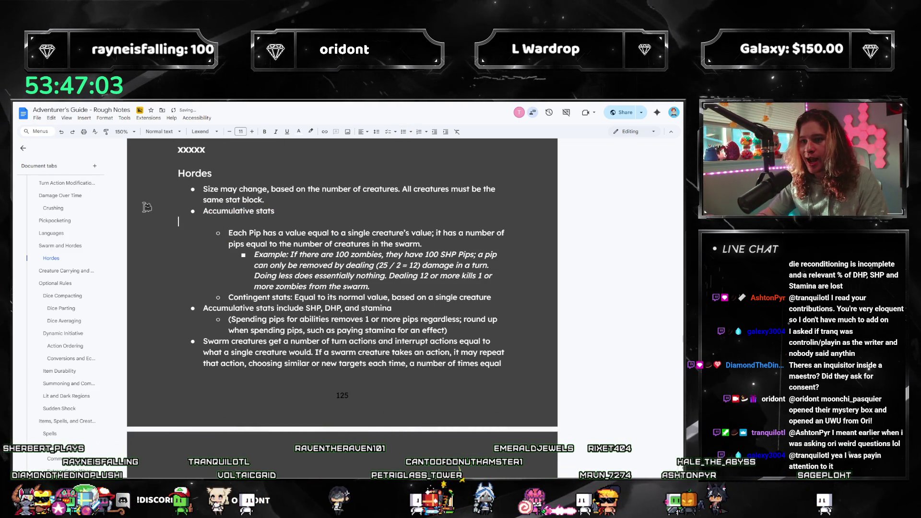
pyautogui.press('BackSpace')
pyautogui.moveTo(404, 279)
pyautogui.mouseDown()
pyautogui.moveTo(118, 240)
pyautogui.moveTo(127, 222)
pyautogui.mouseUp()
pyautogui.press('BackSpace')
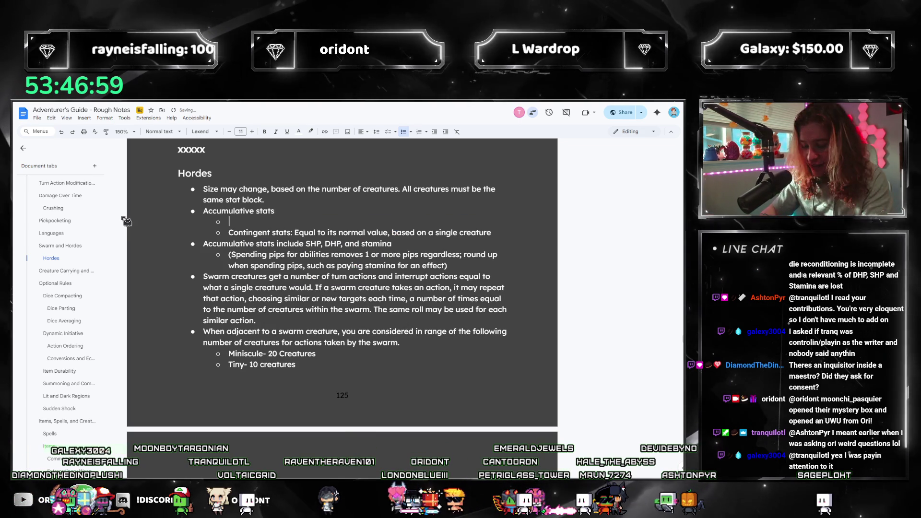
# - Write the combined SHP and DHP pool rule: single's maximum times creatures, halved, rounded down
pyautogui.write('The creature has')
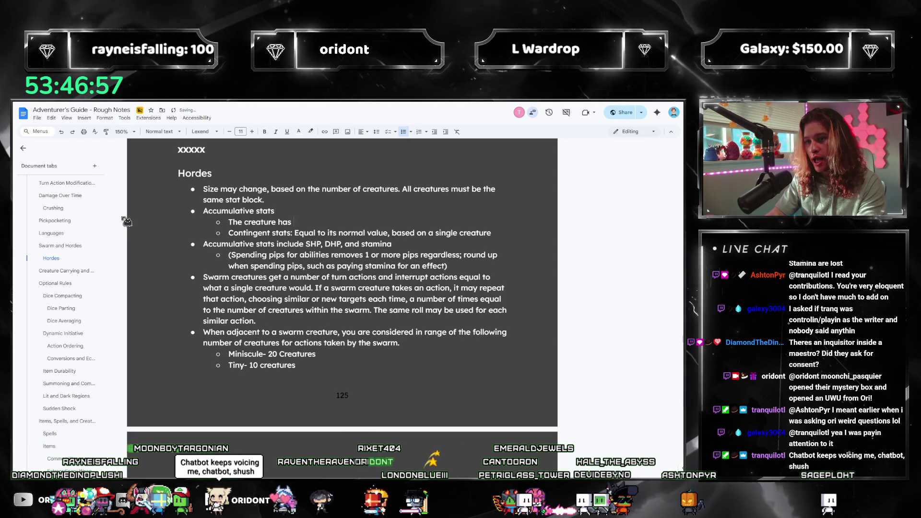
pyautogui.press('BackSpace')
pyautogui.press('BackSpace')
pyautogui.press('BackSpace')
pyautogui.write('The swarm')
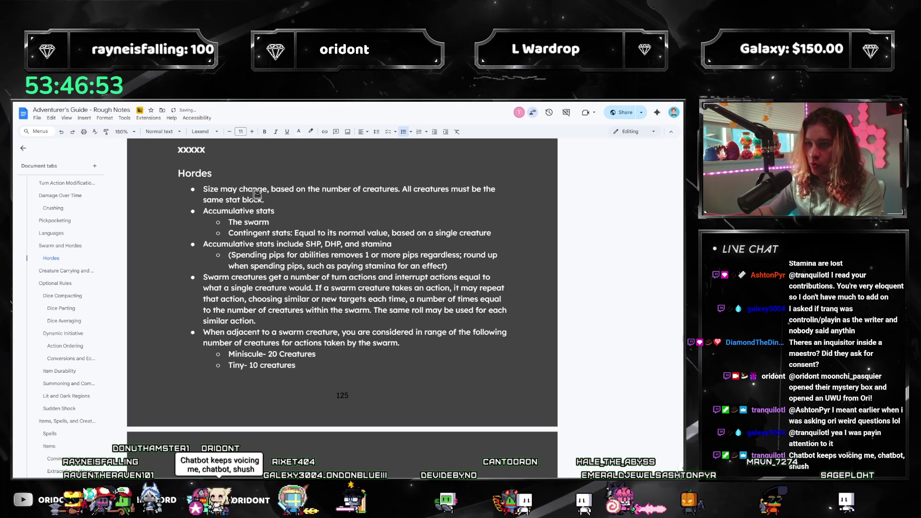
pyautogui.hotkey('ctrl', 'shift', 'Left')
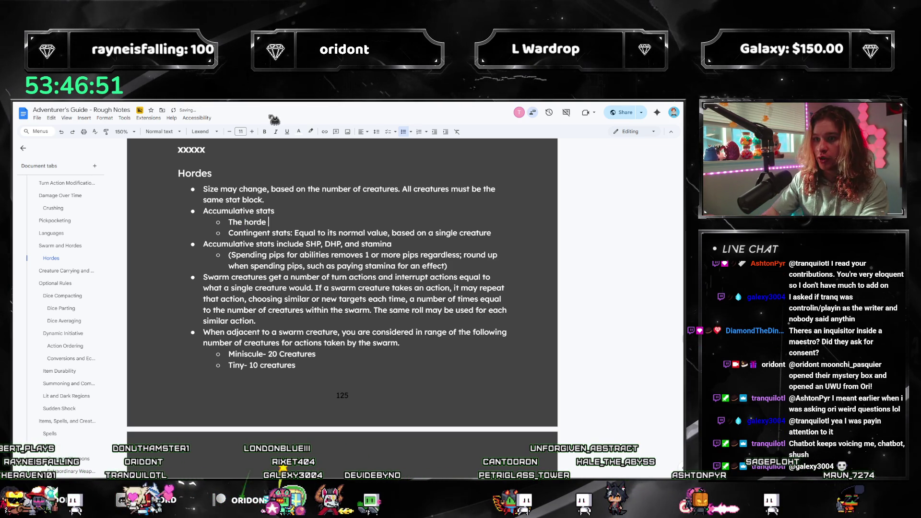
pyautogui.write('combined HP p')
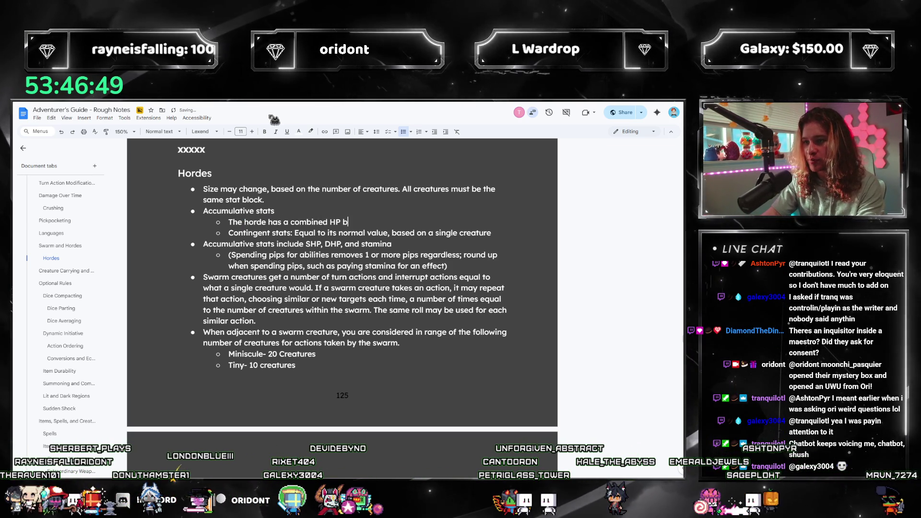
pyautogui.press('BackSpace')
pyautogui.press('BackSpace')
pyautogui.press('BackSpace')
pyautogui.write('SHP ')
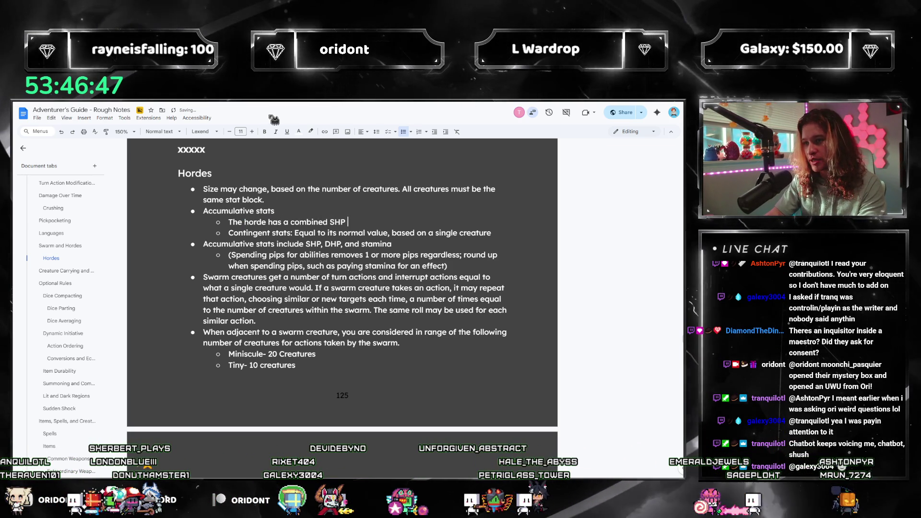
pyautogui.write('and DHP pool')
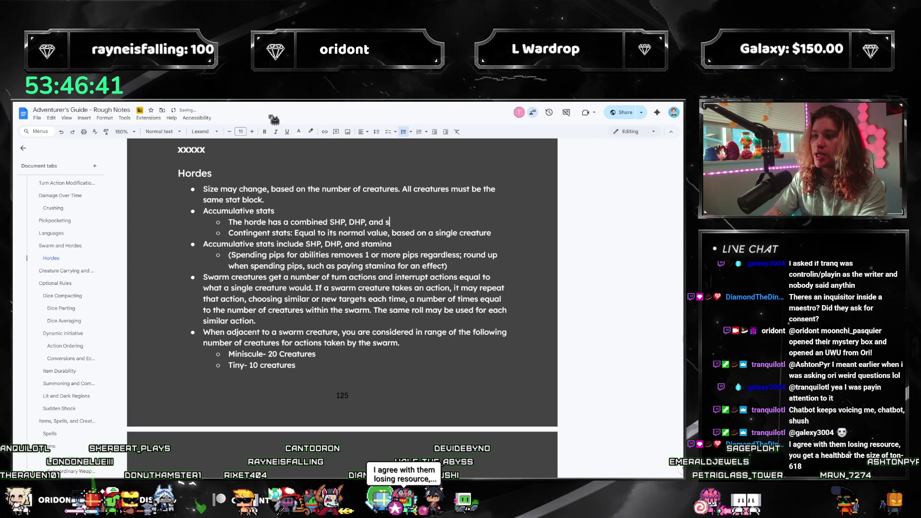
pyautogui.write('l based ')
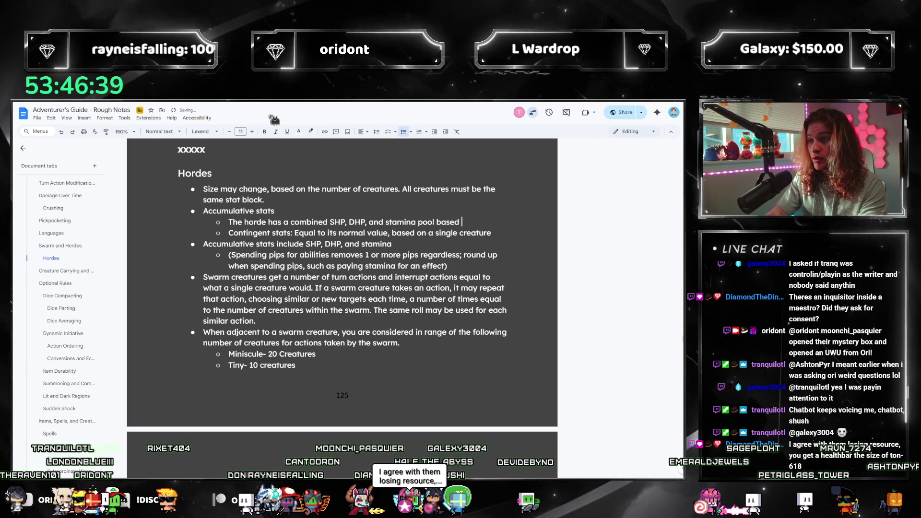
pyautogui.write('on a s')
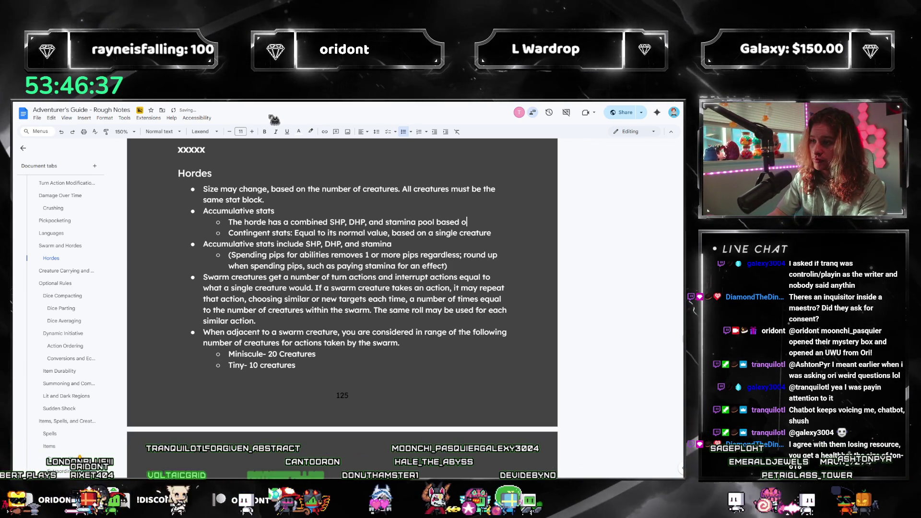
pyautogui.write("ingle's maxim")
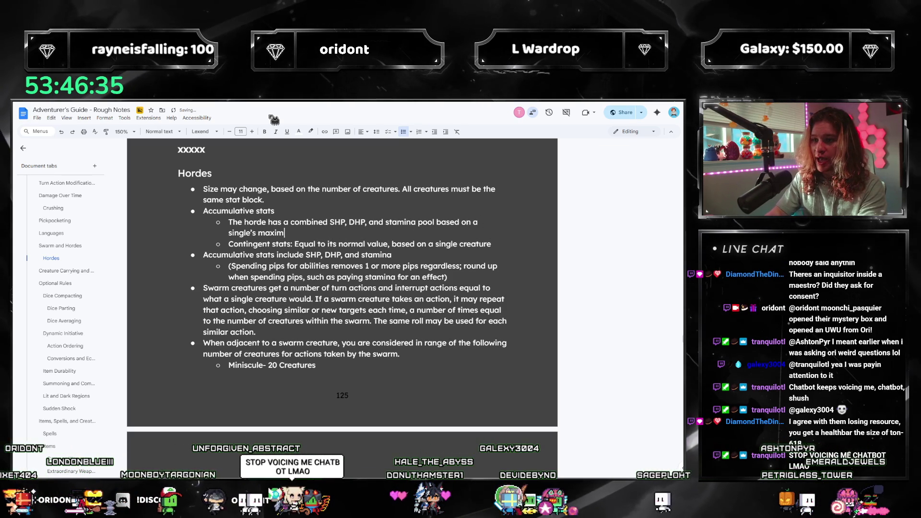
pyautogui.write('es half the number of')
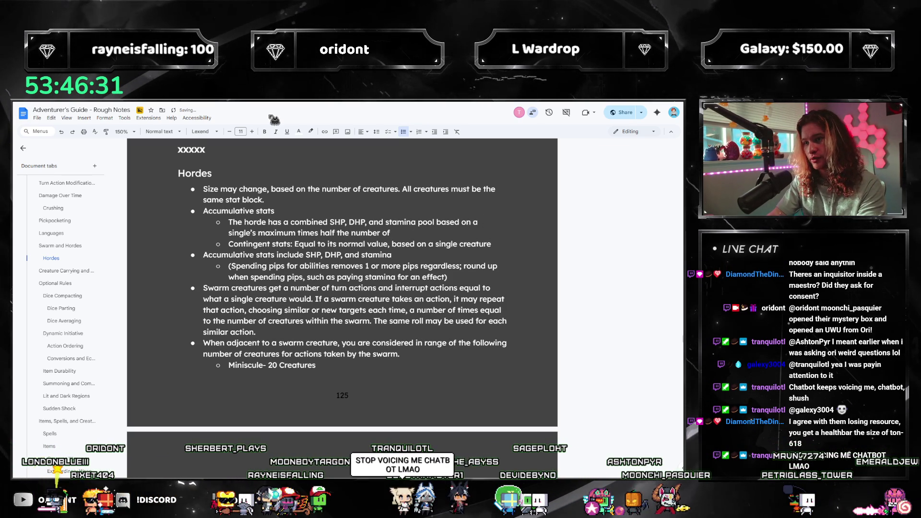
pyautogui.press('BackSpace')
pyautogui.press('BackSpace')
pyautogui.press('BackSpace')
pyautogui.write('t')
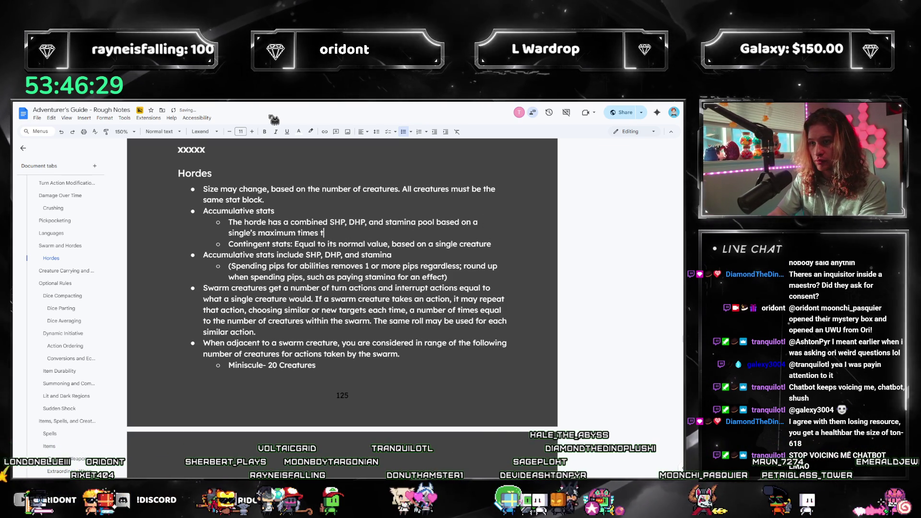
pyautogui.write('he number of creatures, ha')
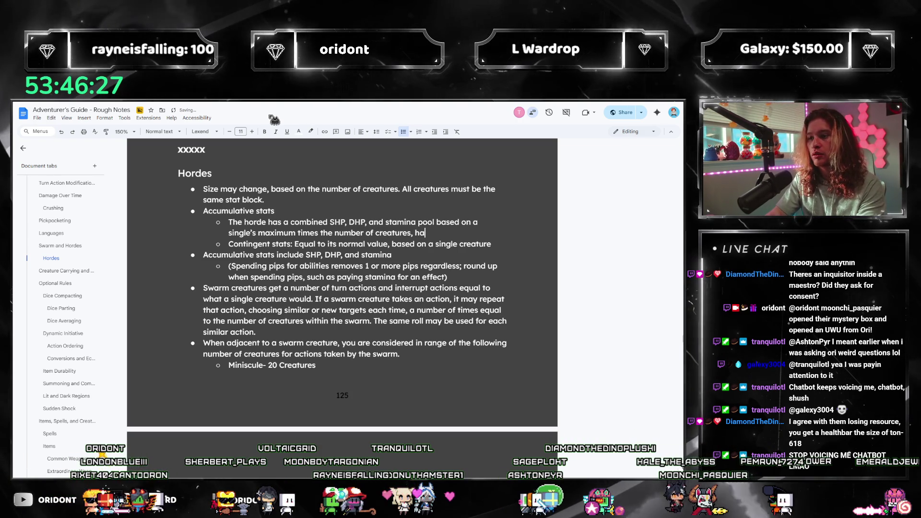
pyautogui.write('lved rounded down.')
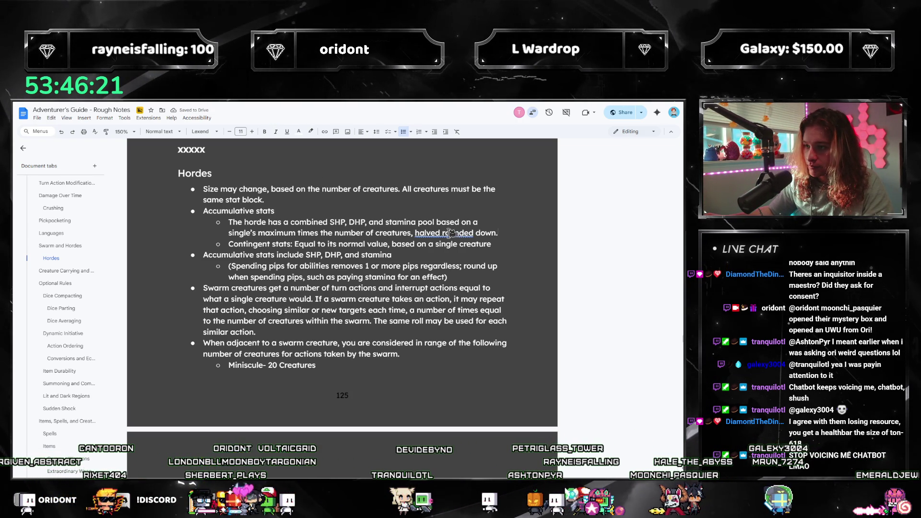
pyautogui.click(472, 222)
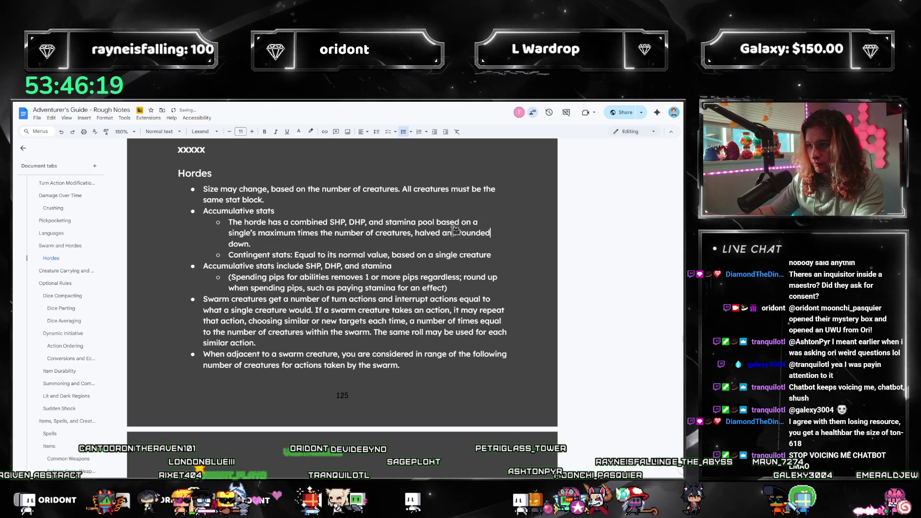
pyautogui.click(414, 268)
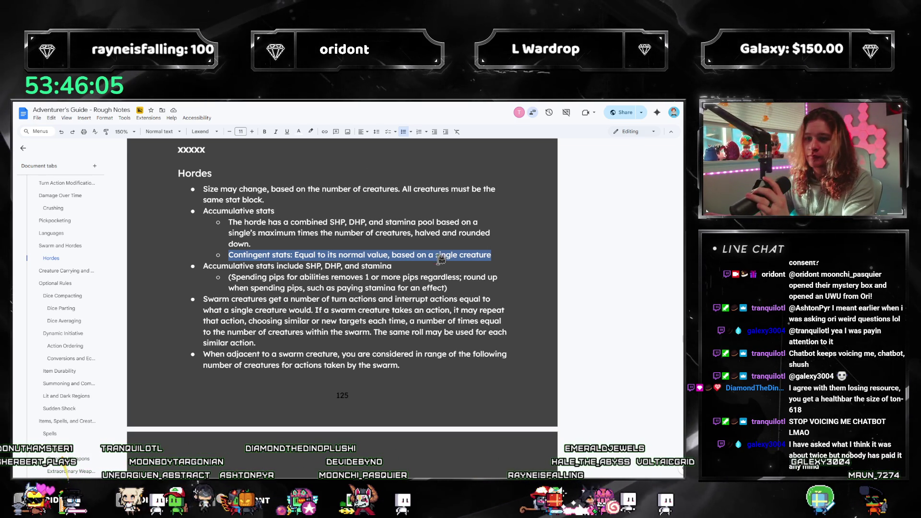
# - Delete the redundant Accumulative stats bullet and its sub-bullet
pyautogui.click(438, 288)
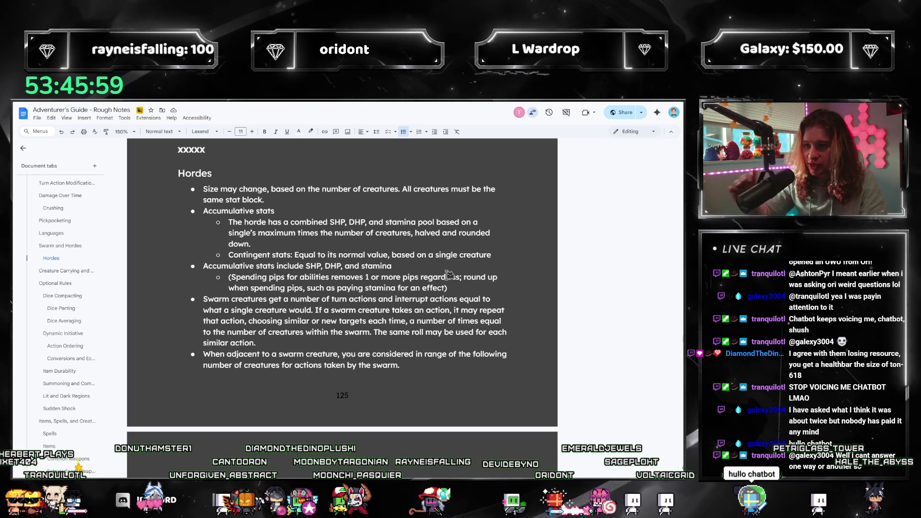
pyautogui.click(271, 255)
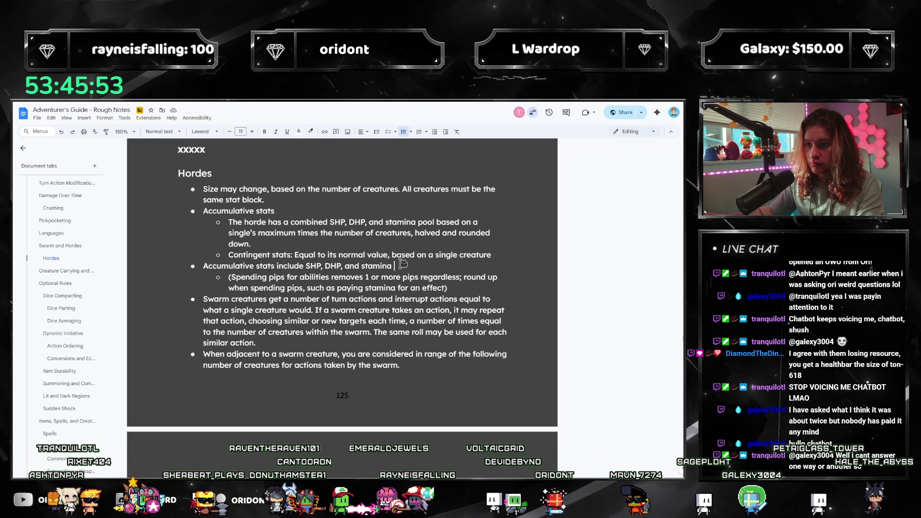
pyautogui.moveTo(354, 284); pyautogui.dragTo(126, 276)
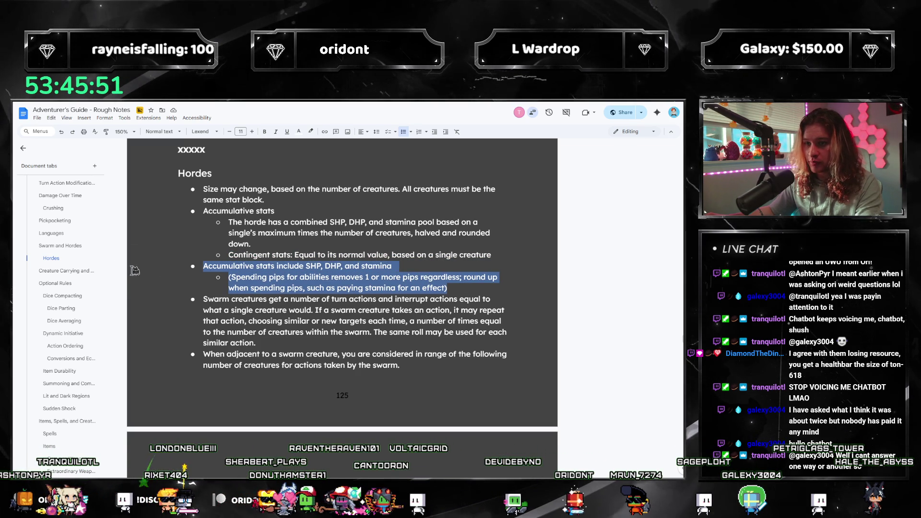
pyautogui.press('BackSpace')
pyautogui.press('BackSpace')
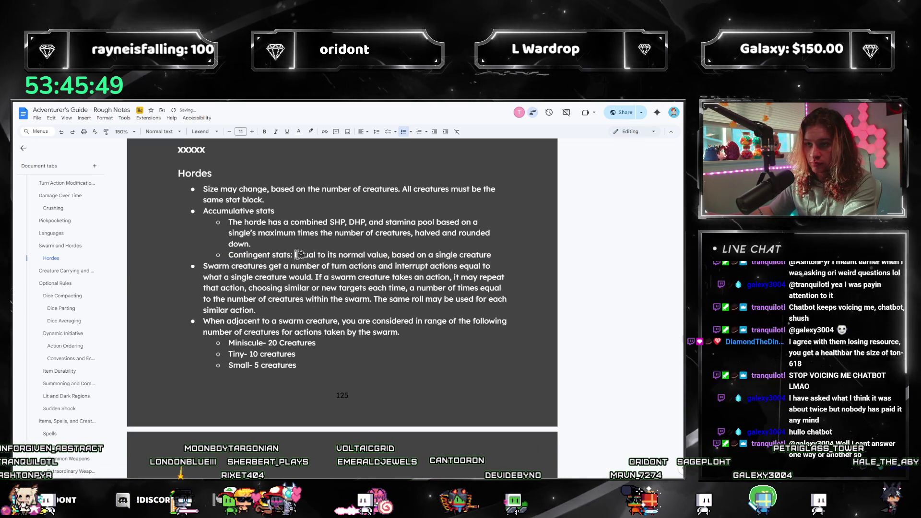
# - Replace 'Contingent stats:' with 'Subtraits are' and change 'Swarm' to 'Horde'
pyautogui.moveTo(294, 255); pyautogui.dragTo(222, 253)
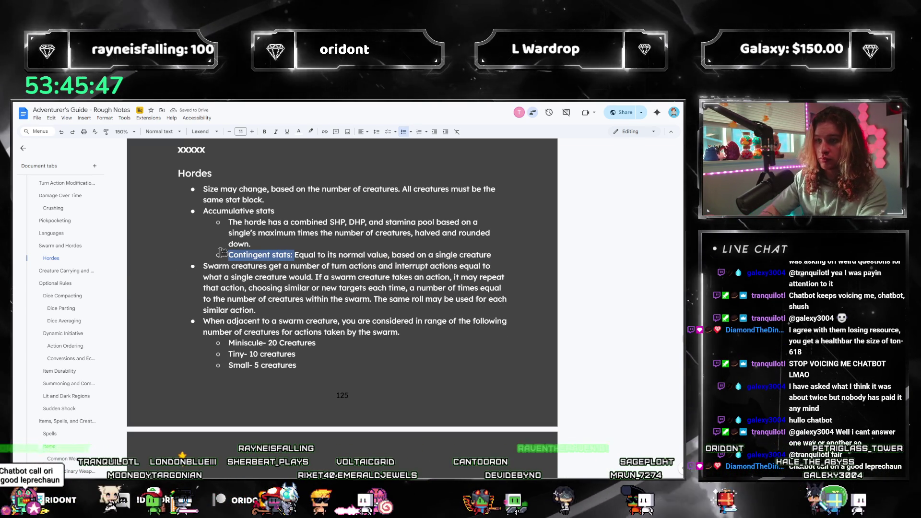
pyautogui.write('Subtrait')
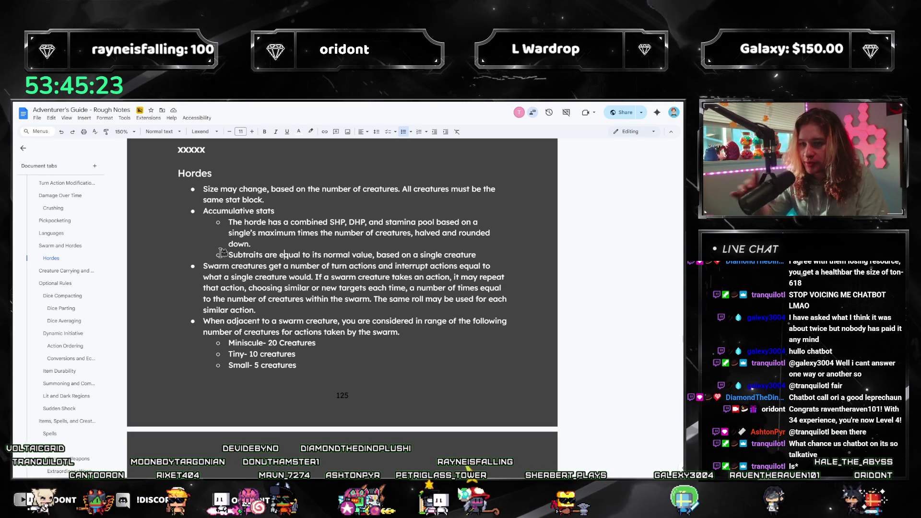
pyautogui.write('Horde')
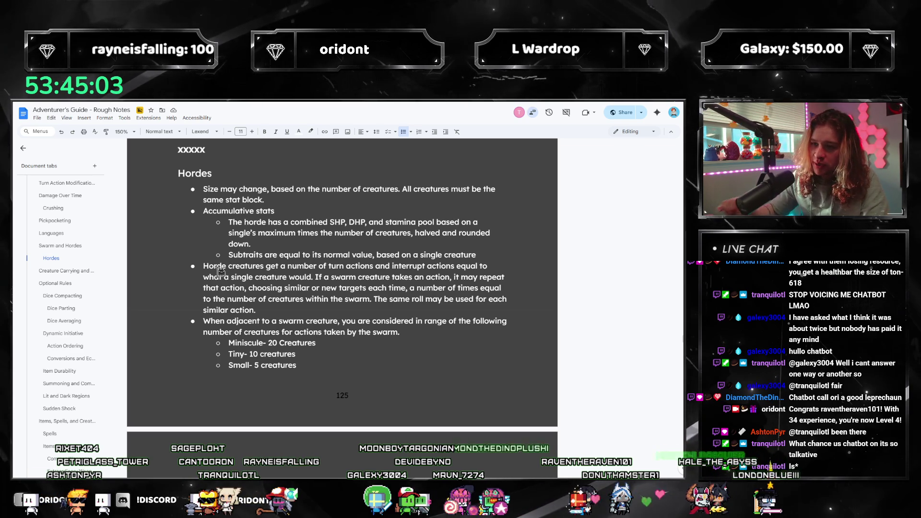
# - Highlight the bullets from 'Horde creatures' through the ranged-attacks rule in green
pyautogui.scroll(-4, 220, 271)
pyautogui.scroll(2, 210, 268)
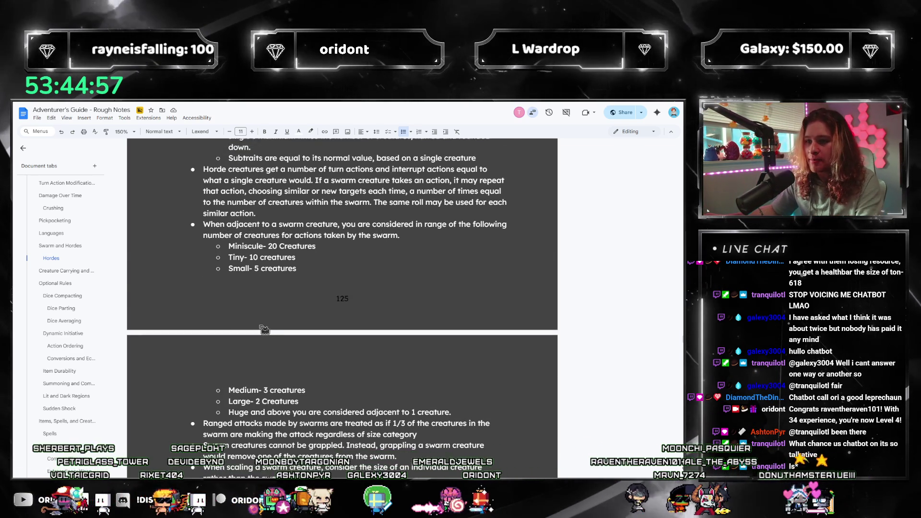
pyautogui.scroll(2, 261, 323)
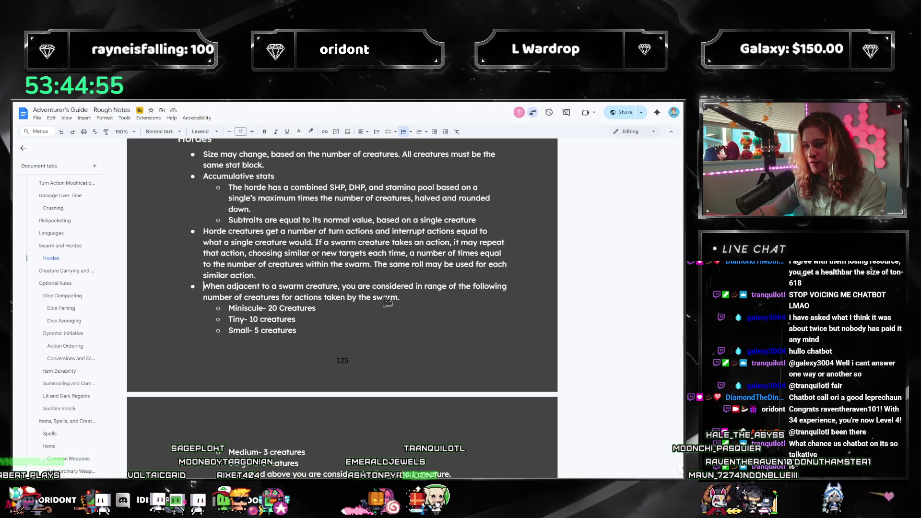
pyautogui.scroll(-1, 387, 302)
pyautogui.keyDown('shift'); pyautogui.click(374, 444); pyautogui.keyUp('shift')
pyautogui.scroll(-2, 357, 410)
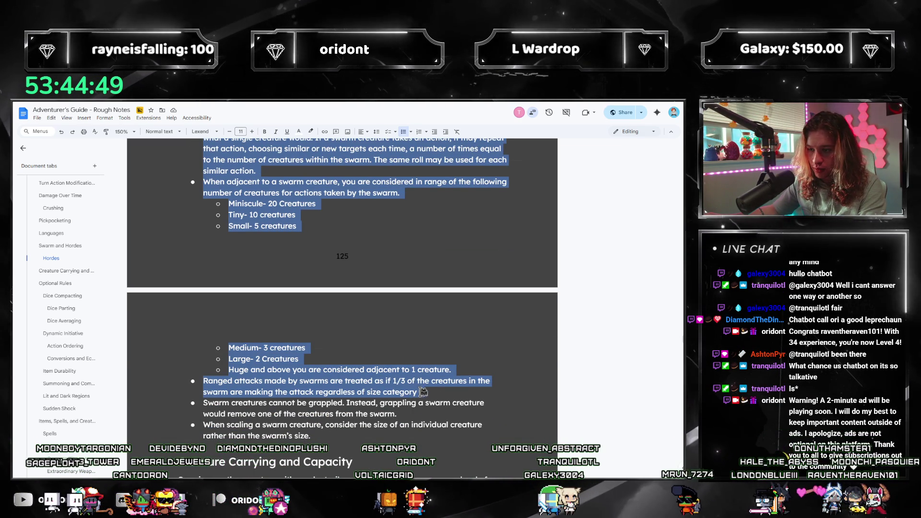
pyautogui.scroll(3, 446, 393)
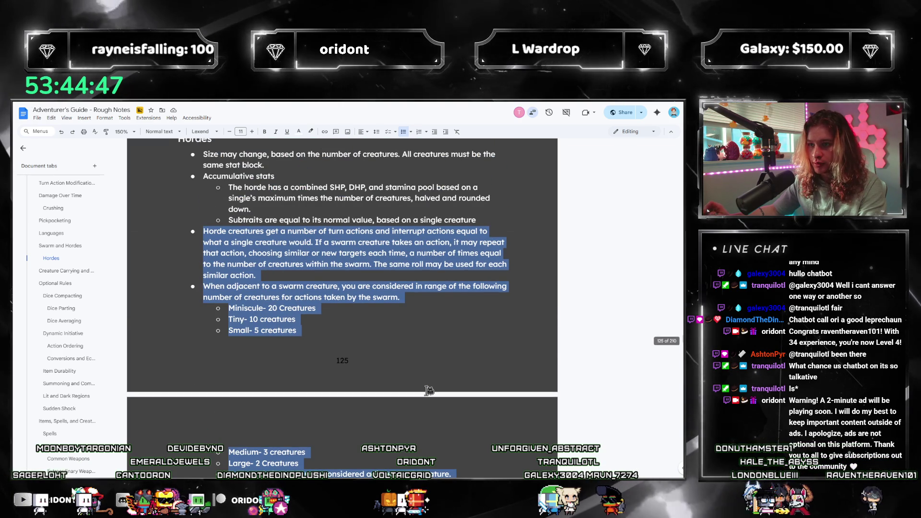
pyautogui.click(311, 132)
pyautogui.click(338, 176)
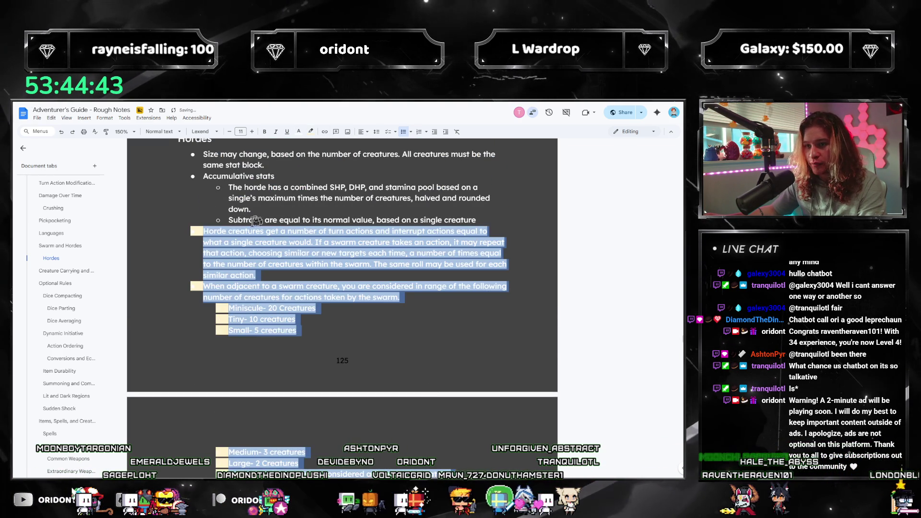
pyautogui.scroll(-1, 327, 153)
pyautogui.click(311, 133)
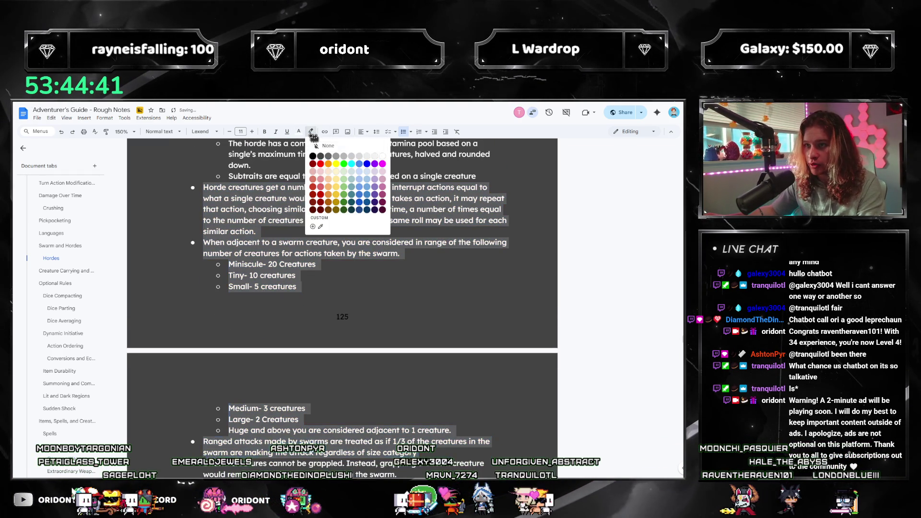
pyautogui.click(349, 204)
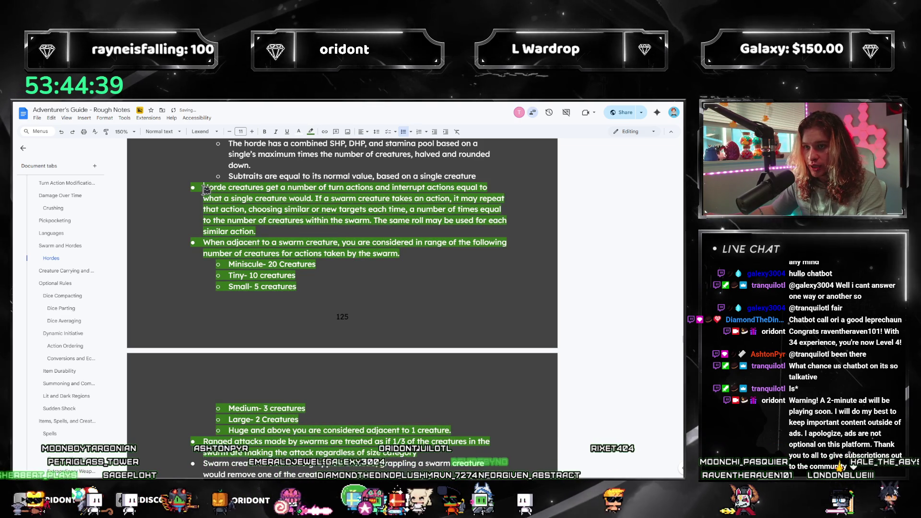
# - Insert an empty, unhighlighted bullet above the Horde creatures bullet
pyautogui.press('Left')
pyautogui.press('Return')
pyautogui.press('Up')
pyautogui.click(311, 132)
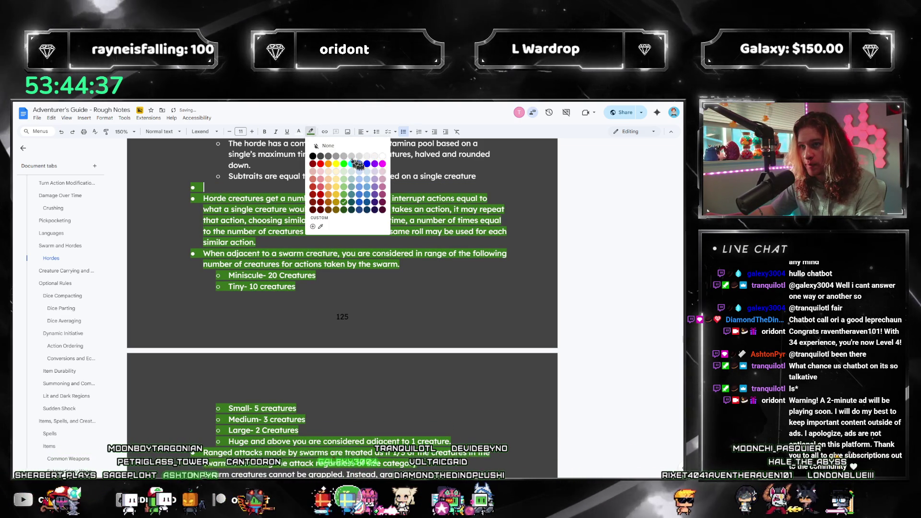
pyautogui.click(319, 140)
pyautogui.scroll(3, 426, 350)
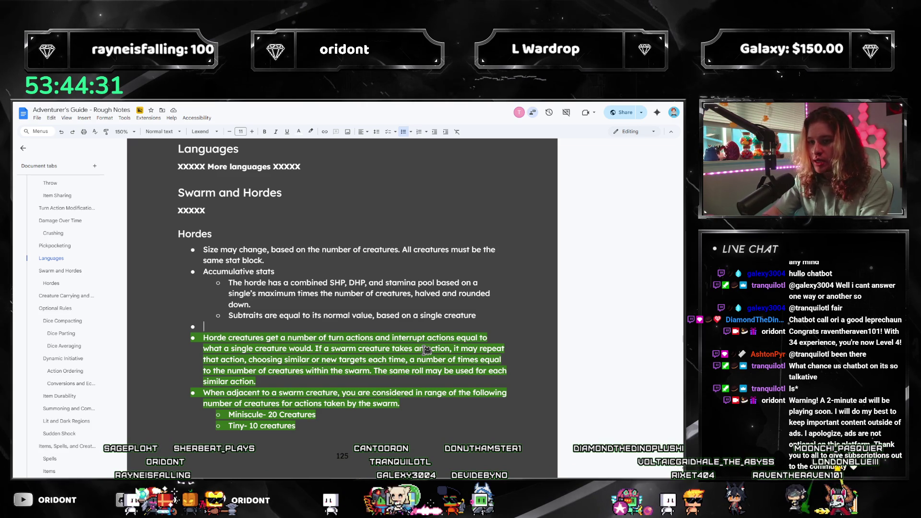
# - Write the bullet giving the horde turn actions double its creature count and matching interrupt actions
pyautogui.write('TheHord')
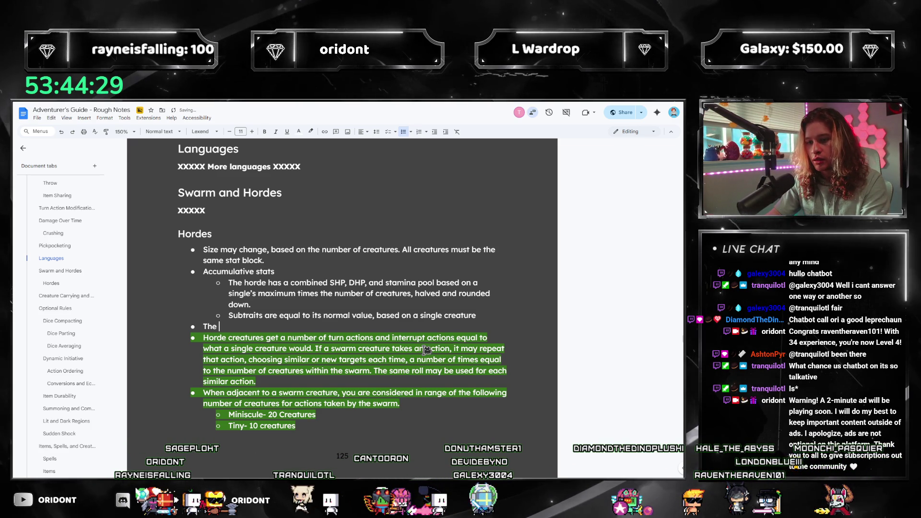
pyautogui.press('BackSpace')
pyautogui.press('BackSpace')
pyautogui.press('BackSpace')
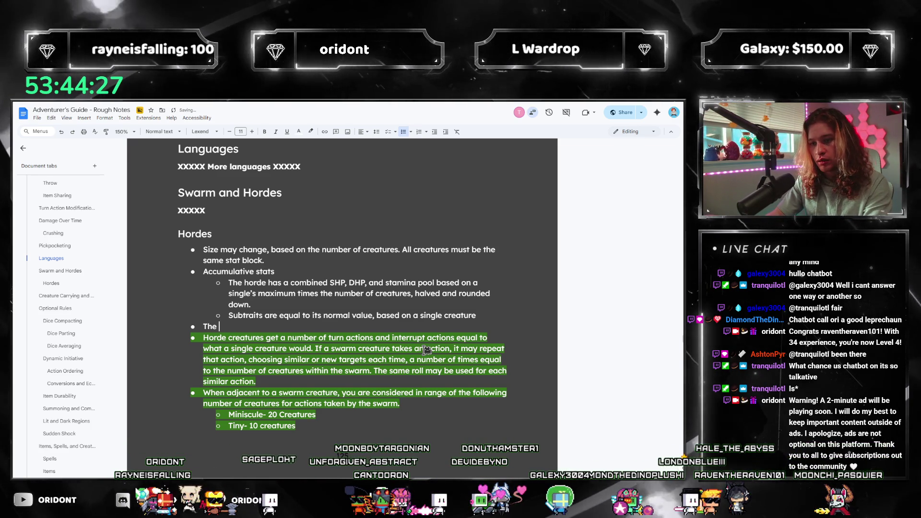
pyautogui.write('horde c')
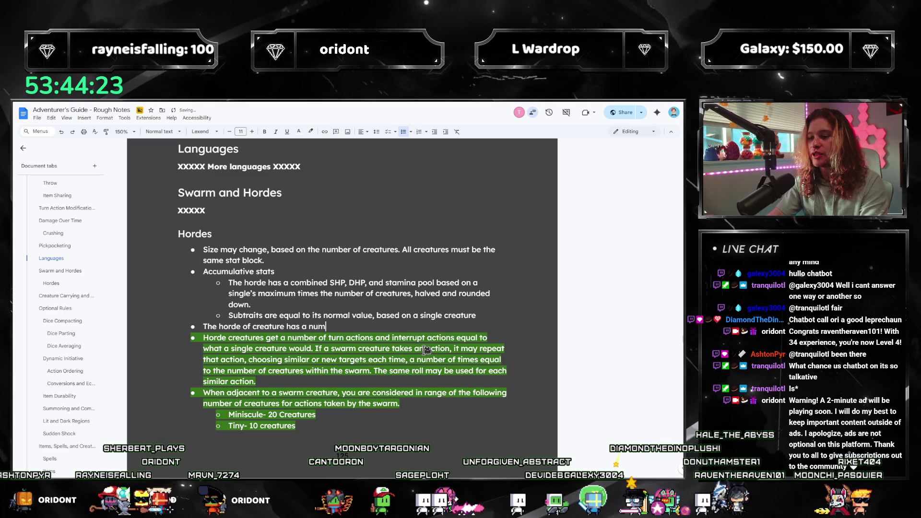
pyautogui.press('BackSpace')
pyautogui.press('BackSpace')
pyautogui.press('BackSpace')
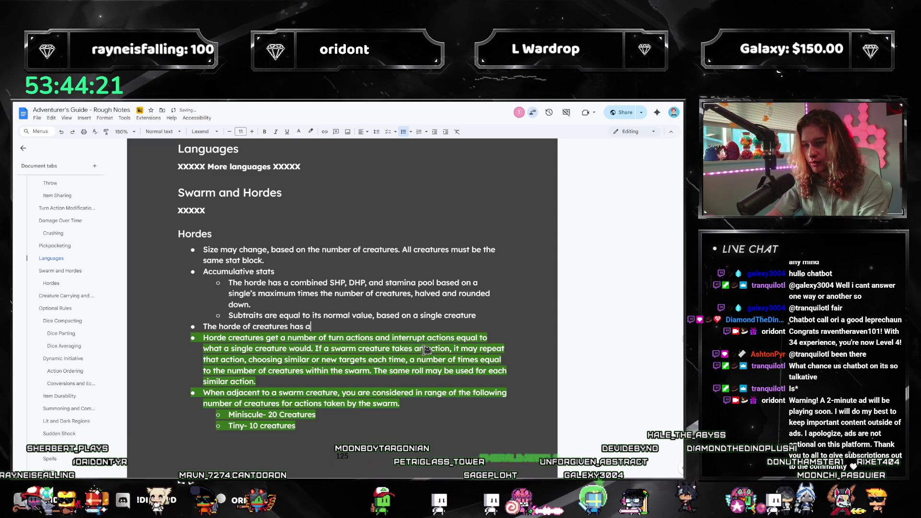
pyautogui.write(' number of turn actions eq')
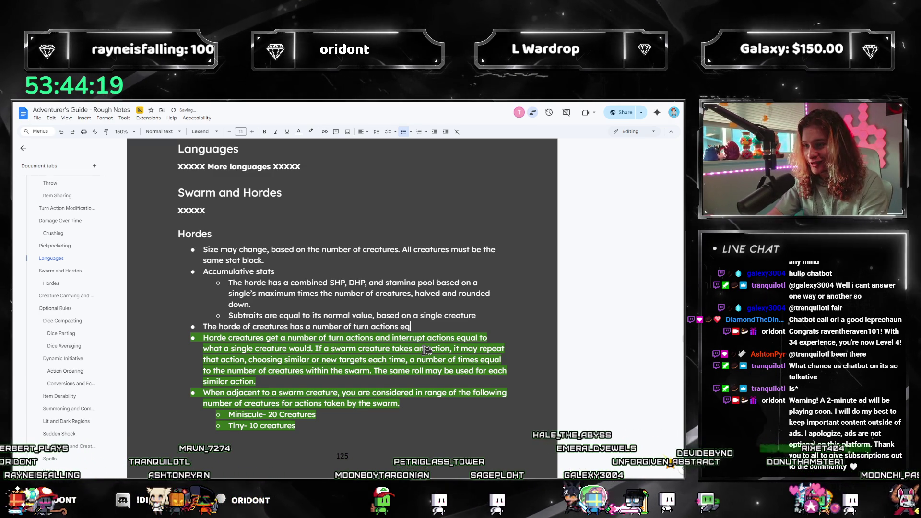
pyautogui.write('ual to the number of creature sin')
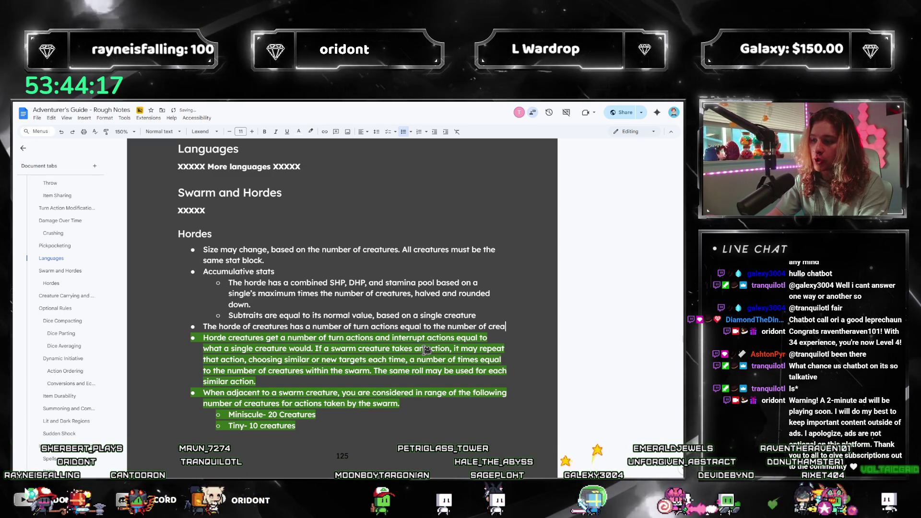
pyautogui.press('BackSpace')
pyautogui.press('BackSpace')
pyautogui.press('BackSpace')
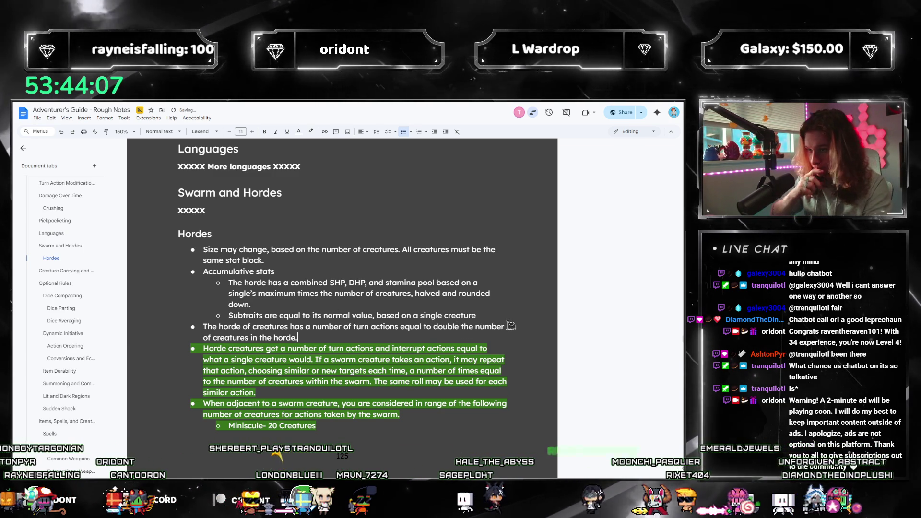
pyautogui.press('BackSpace')
pyautogui.write(', and a numb')
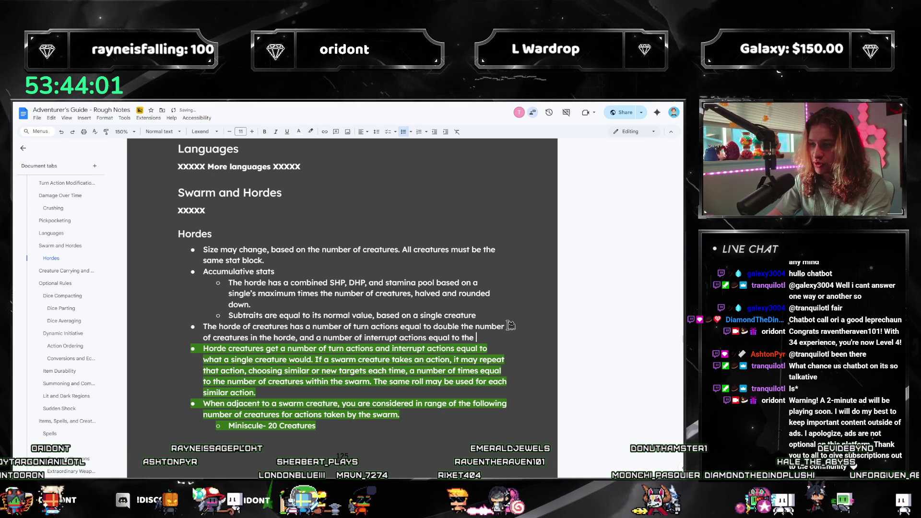
pyautogui.write('er o')
pyautogui.press('BackSpace')
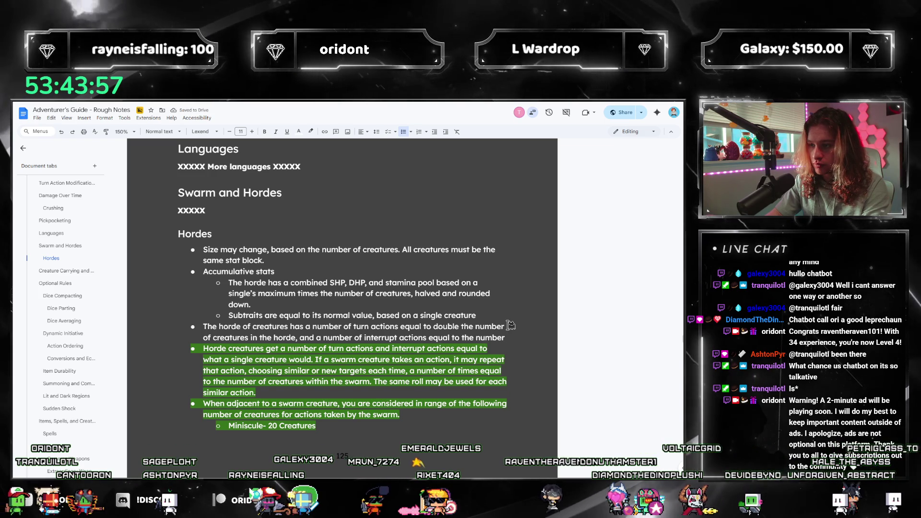
pyautogui.write('of creatures.')
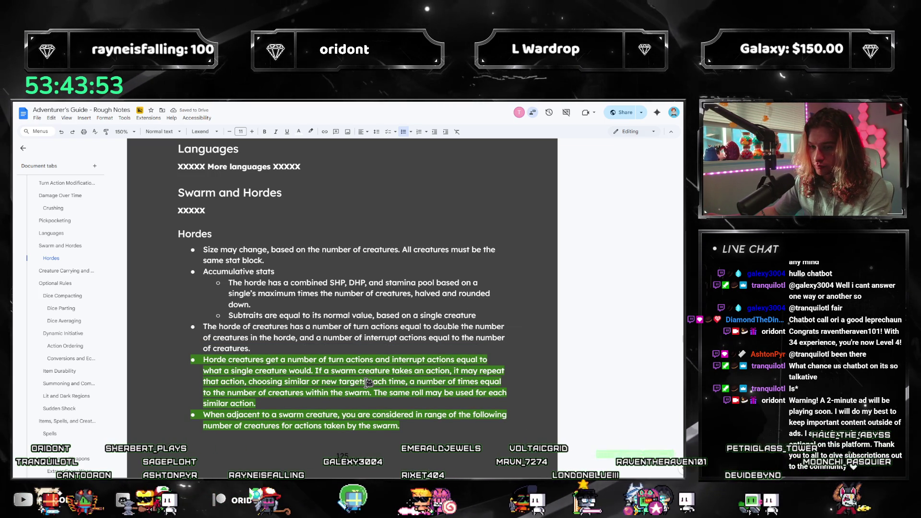
pyautogui.scroll(-3, 368, 383)
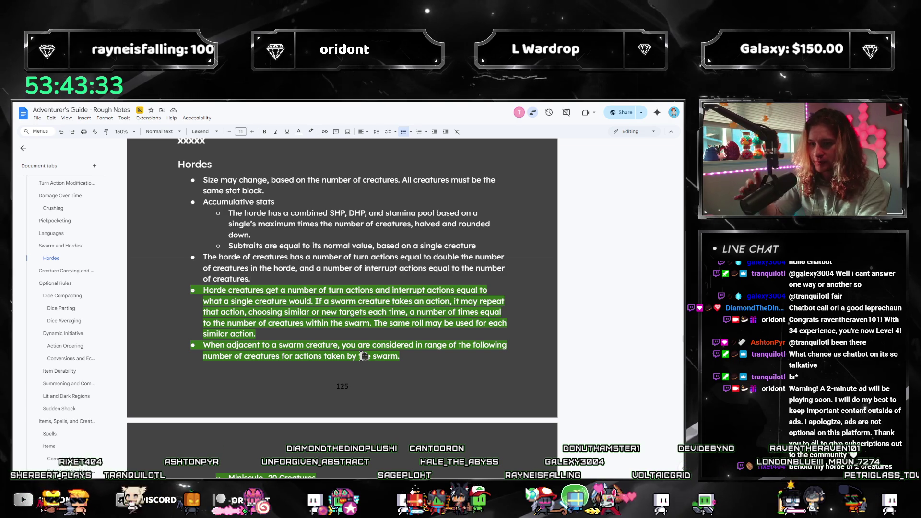
pyautogui.scroll(-2, 245, 296)
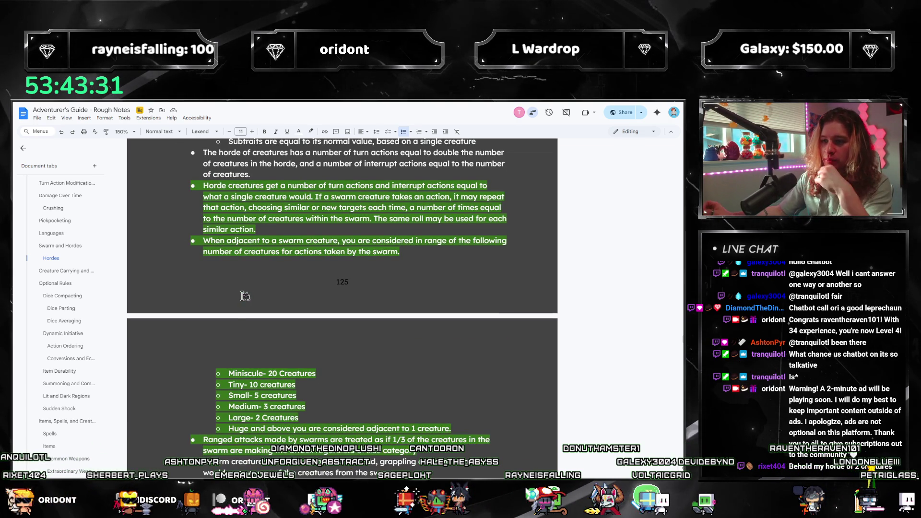
pyautogui.scroll(-2, 244, 296)
pyautogui.scroll(2, 466, 368)
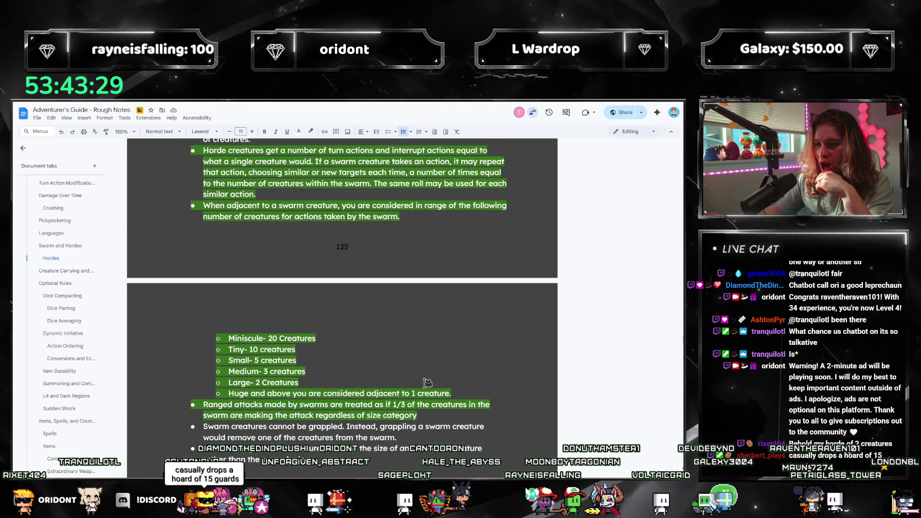
pyautogui.scroll(-1, 456, 378)
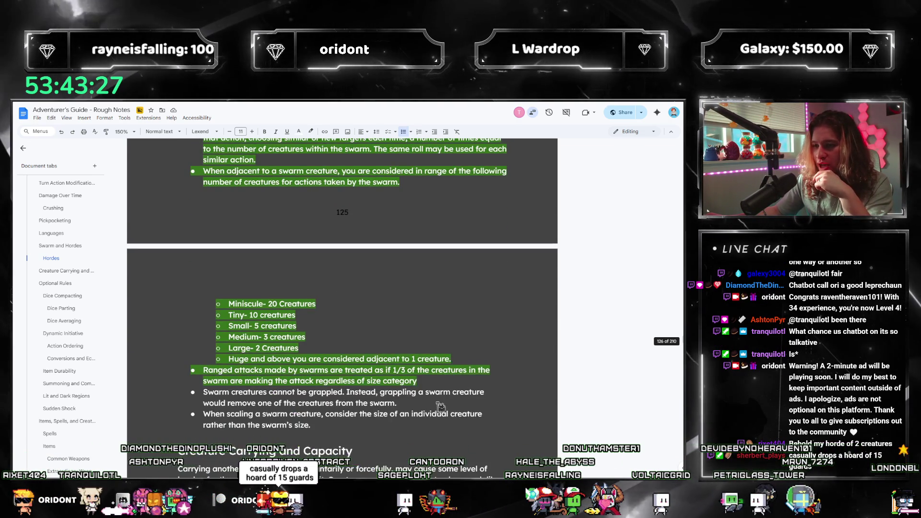
pyautogui.scroll(1, 455, 378)
pyautogui.moveTo(417, 450)
pyautogui.mouseDown()
pyautogui.moveTo(417, 429)
pyautogui.moveTo(200, 184)
pyautogui.mouseUp()
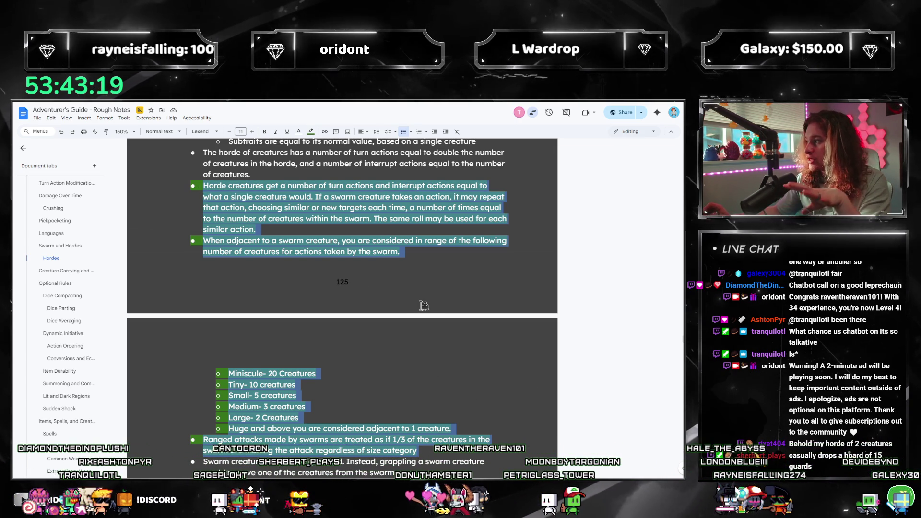
pyautogui.click(427, 259)
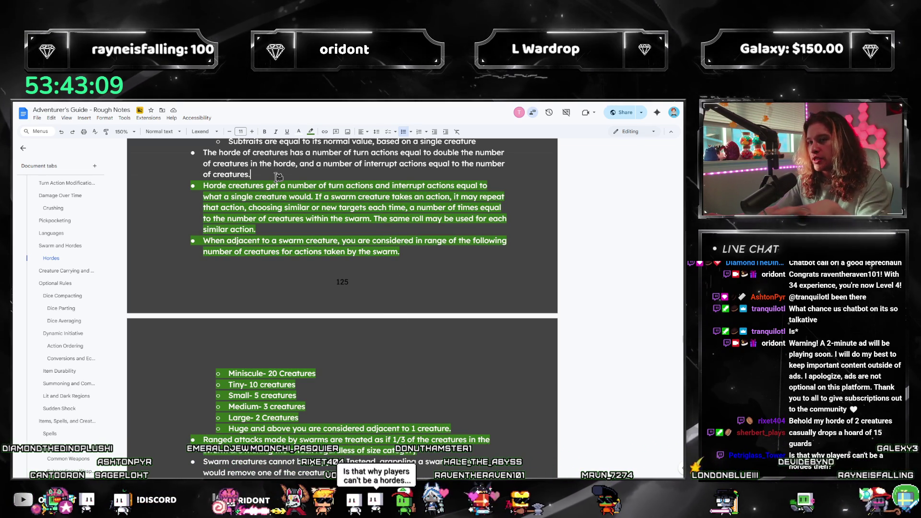
pyautogui.click(250, 174)
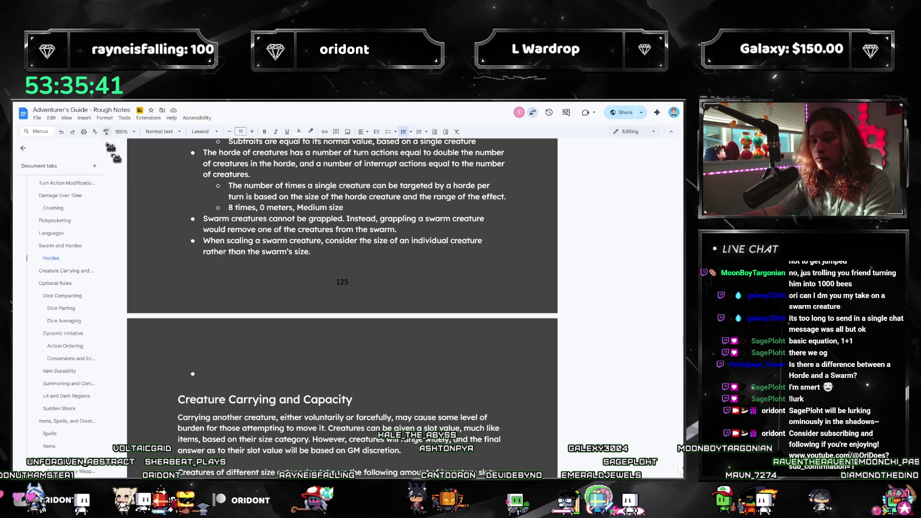
# - Reword the example line to 'meters of range plus 1:' with an indented sub-point below
pyautogui.doubleClick(231, 207)
pyautogui.write('4')
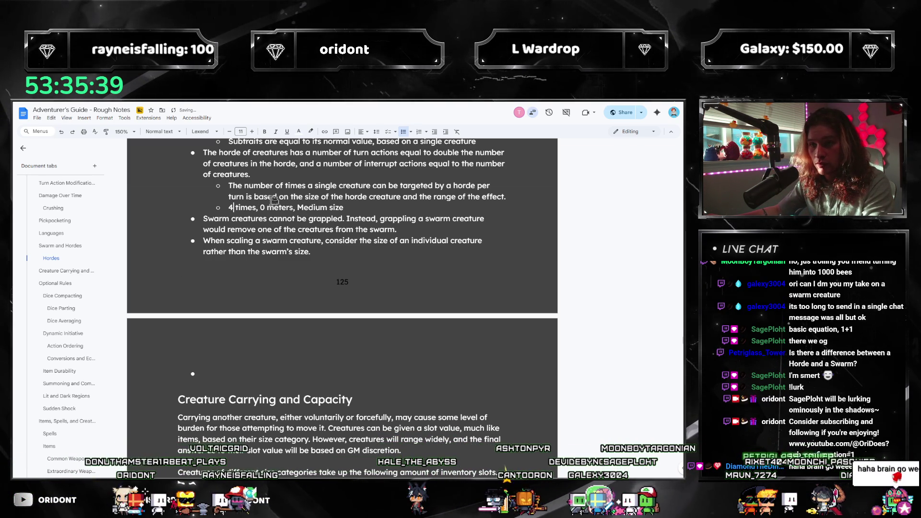
pyautogui.press('Delete')
pyautogui.press('Delete')
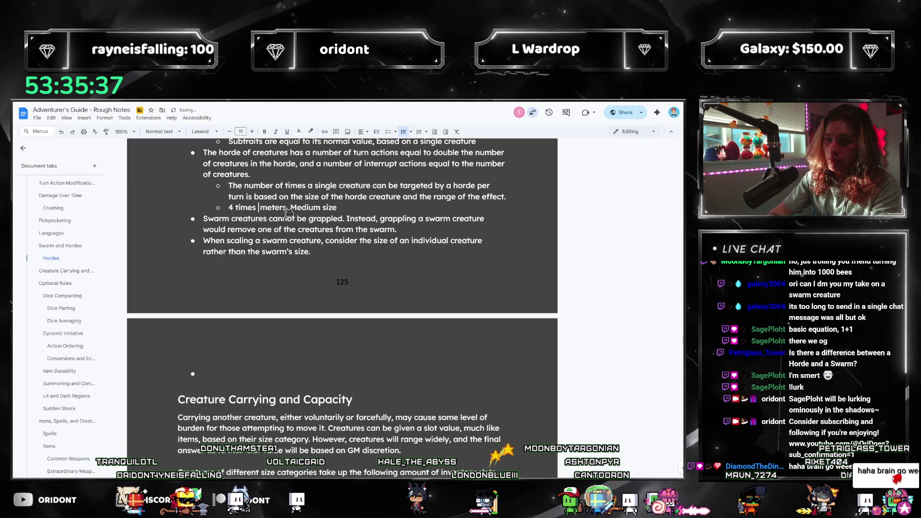
pyautogui.write('of range plus 1')
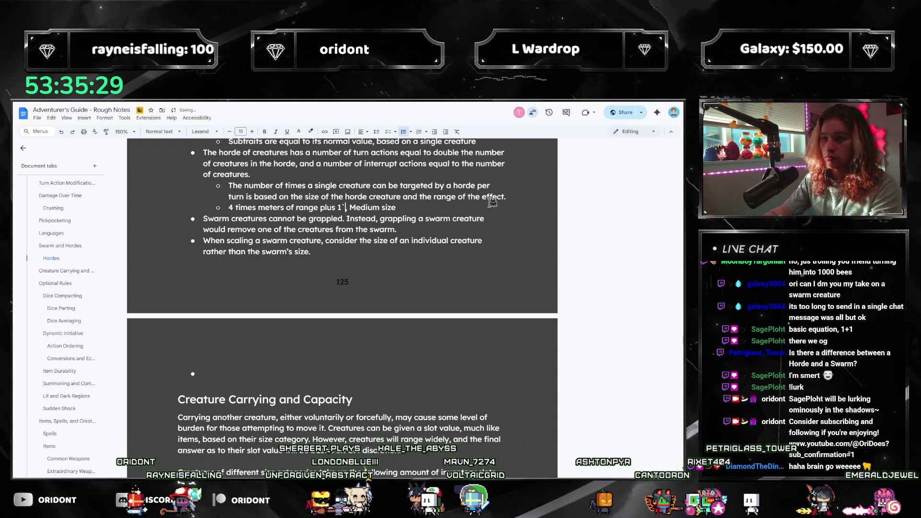
pyautogui.hotkey('ctrl', 'shift', 'Left')
pyautogui.hotkey('ctrl', 'shift', 'Left')
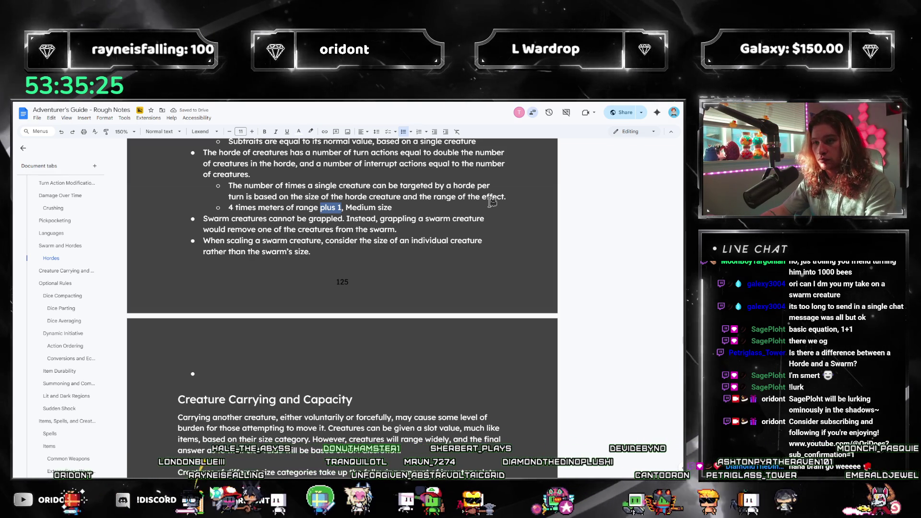
pyautogui.press('Left')
pyautogui.hotkey('ctrl', 'Left')
pyautogui.hotkey('ctrl', 'Left')
pyautogui.hotkey('ctrl', 'Left')
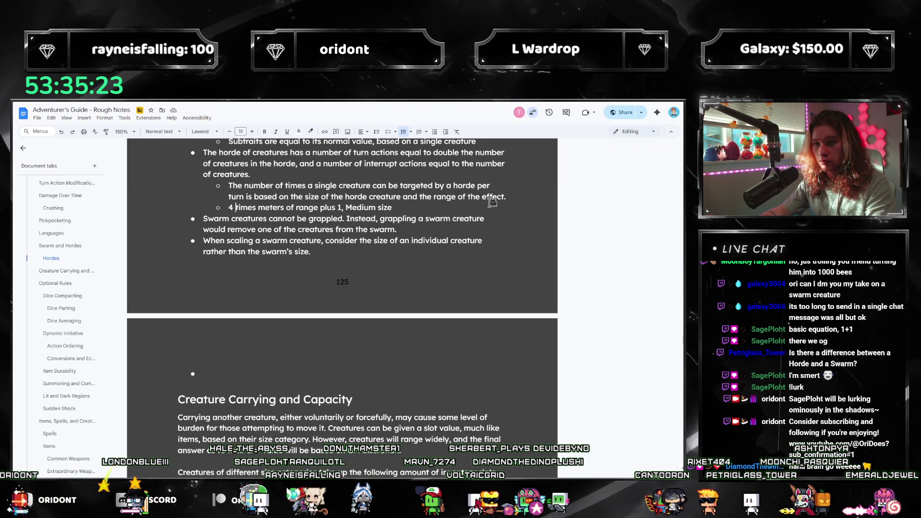
pyautogui.write('M')
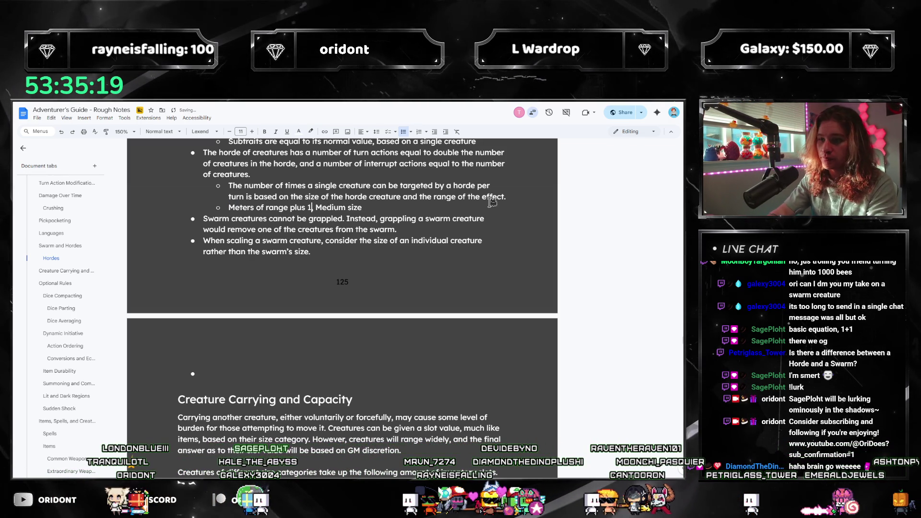
pyautogui.write('multiplied by ')
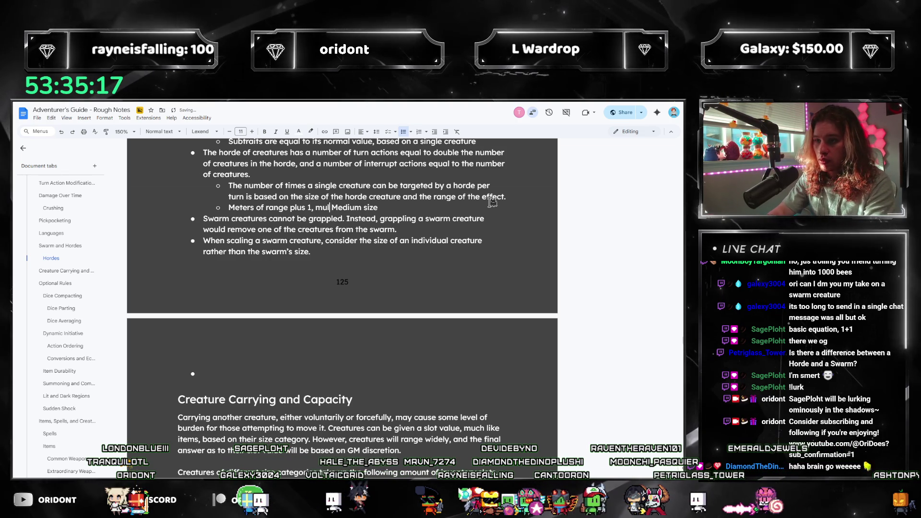
pyautogui.write('4 f')
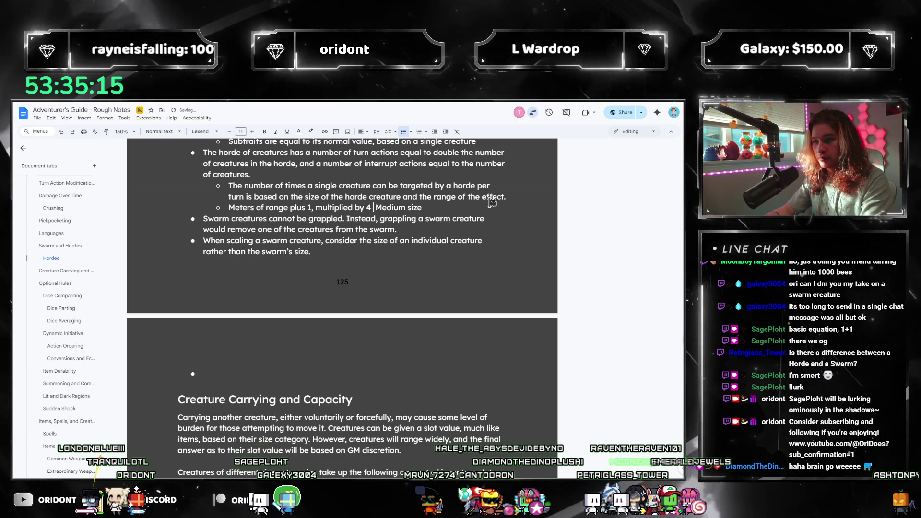
pyautogui.hotkey('ctrl', 'BackSpace')
pyautogui.hotkey('ctrl', 'BackSpace')
pyautogui.hotkey('ctrl', 'BackSpace')
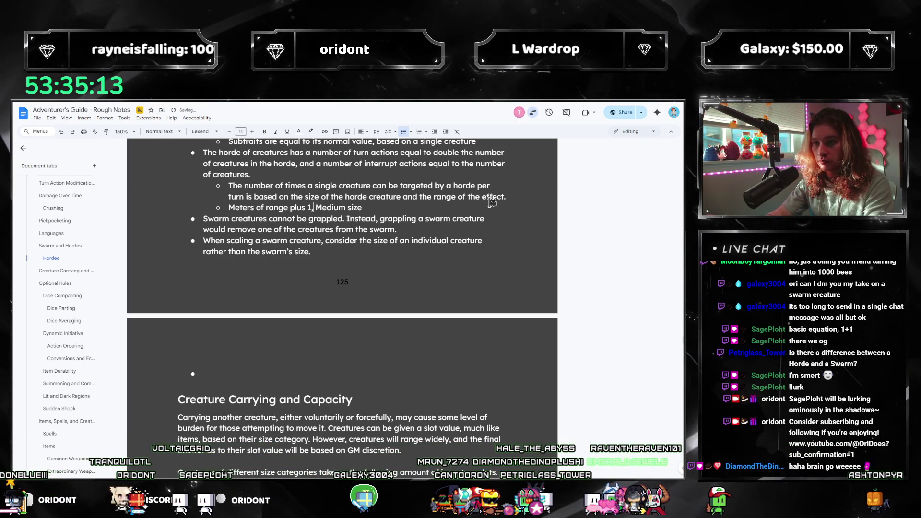
pyautogui.write(':')
pyautogui.press('Return')
pyautogui.press('Tab')
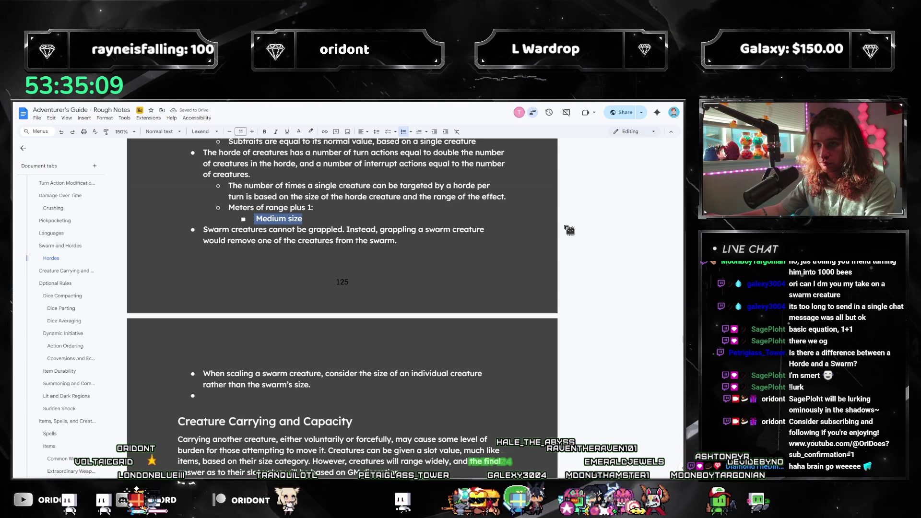
# - Make the sub-point read 'Multiplied by 4 for creatures of the same size'
pyautogui.write('lied by 4 for Medium c')
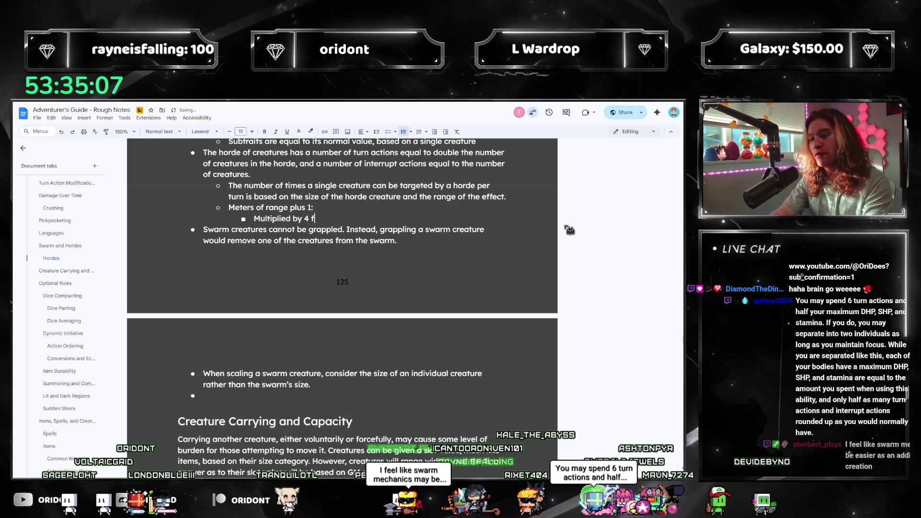
pyautogui.press('Tab')
pyautogui.press('Home')
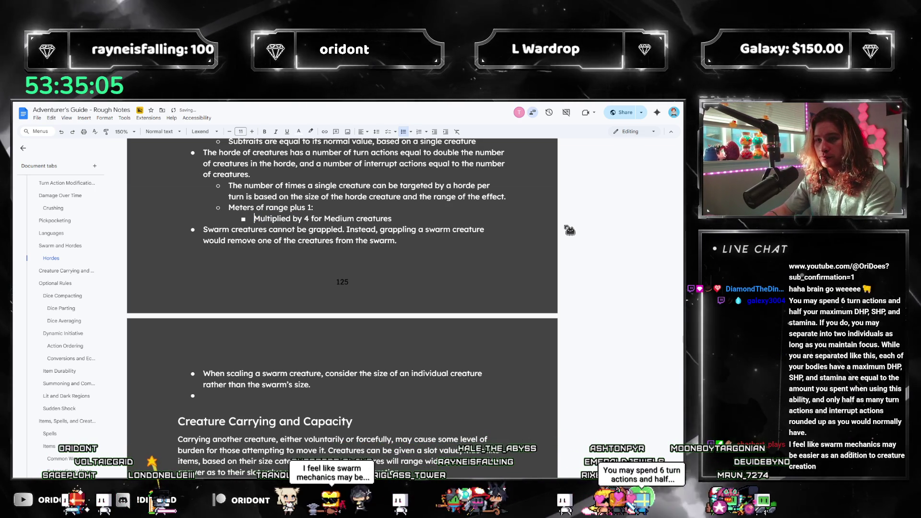
pyautogui.hotkey('ctrl', 'shift', 'Right')
pyautogui.hotkey('ctrl', 'shift', 'Right')
pyautogui.hotkey('ctrl', 'shift', 'Right')
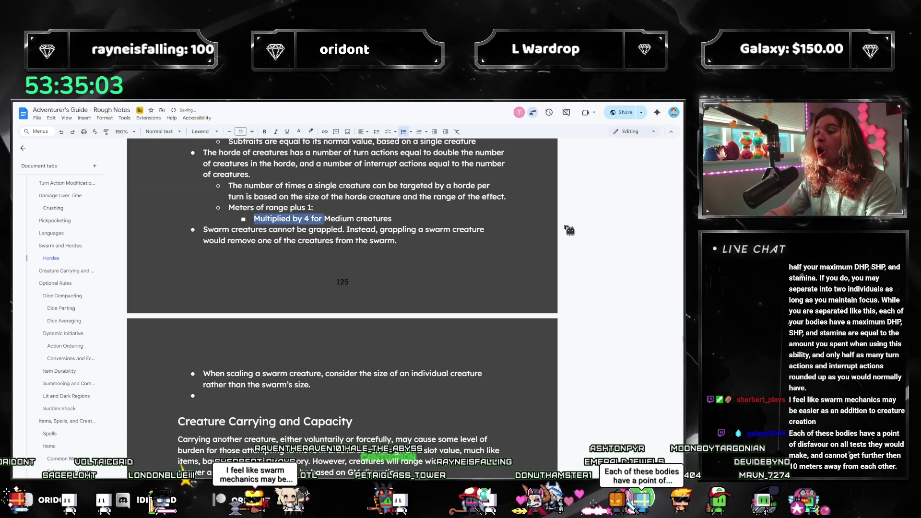
pyautogui.press('Right')
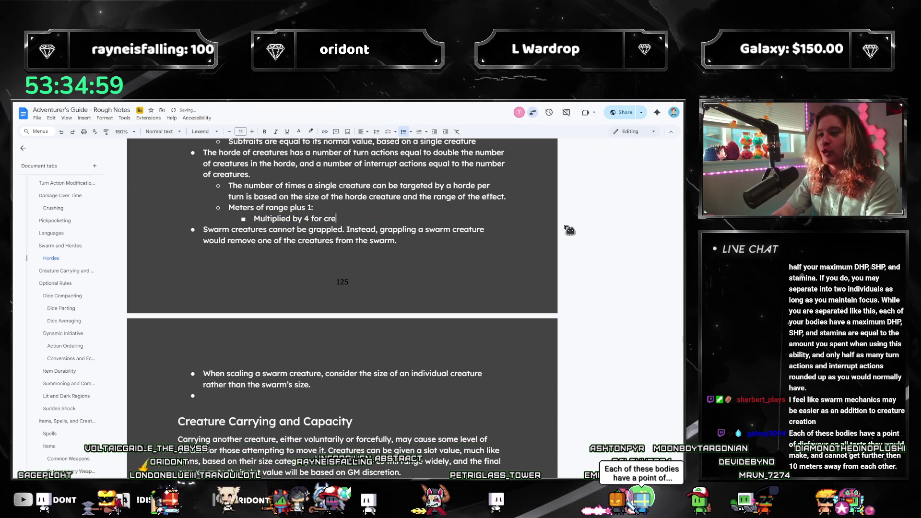
pyautogui.write('ame size')
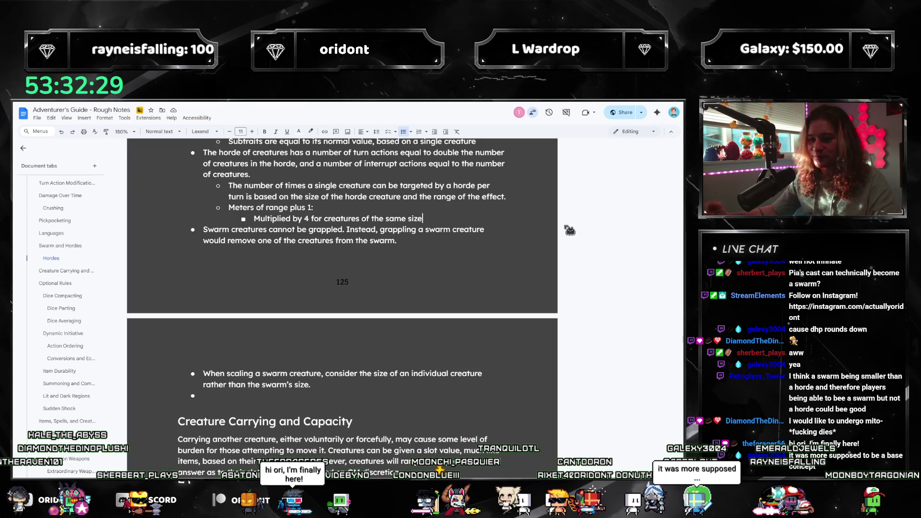
# - Add sub-bullets for ×2 at 1 size larger and ×8 at 1 size smaller
pyautogui.click(514, 218)
pyautogui.press('Return')
pyautogui.write('Multiplied by 2 for c')
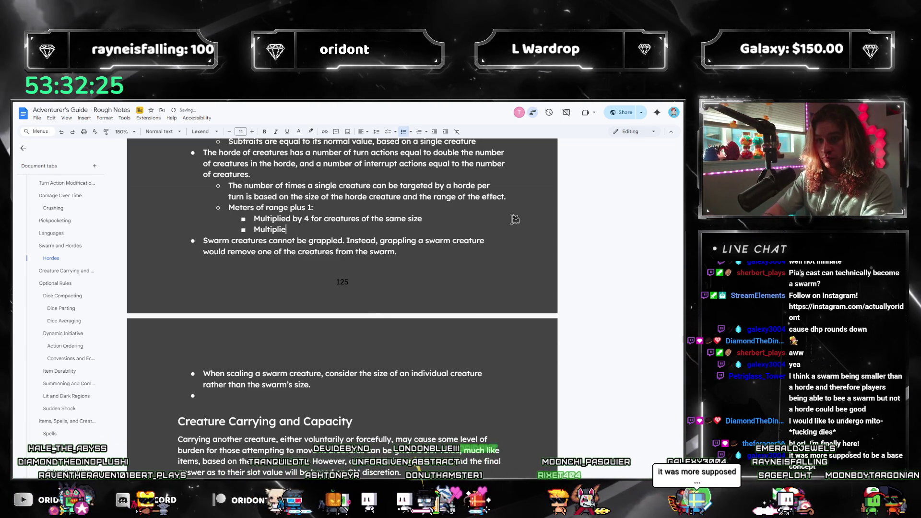
pyautogui.write('reature')
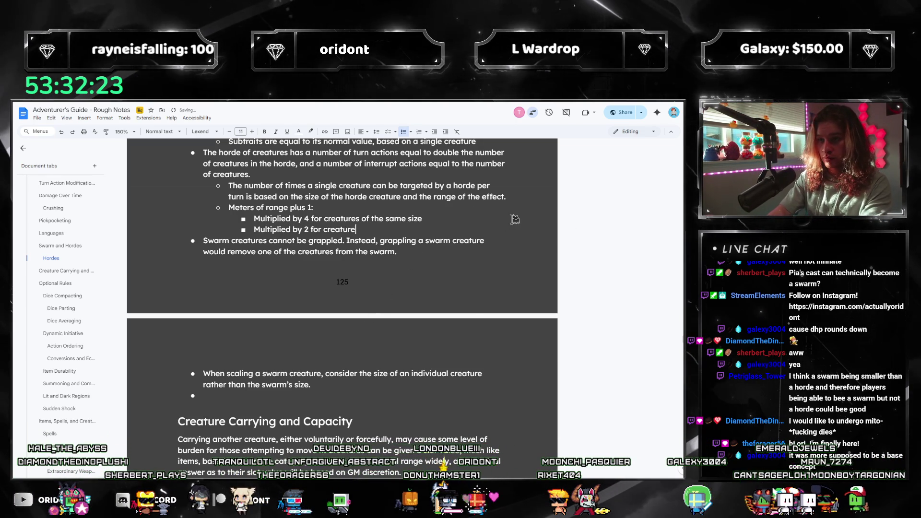
pyautogui.write('s 1 size larger')
pyautogui.press('Return')
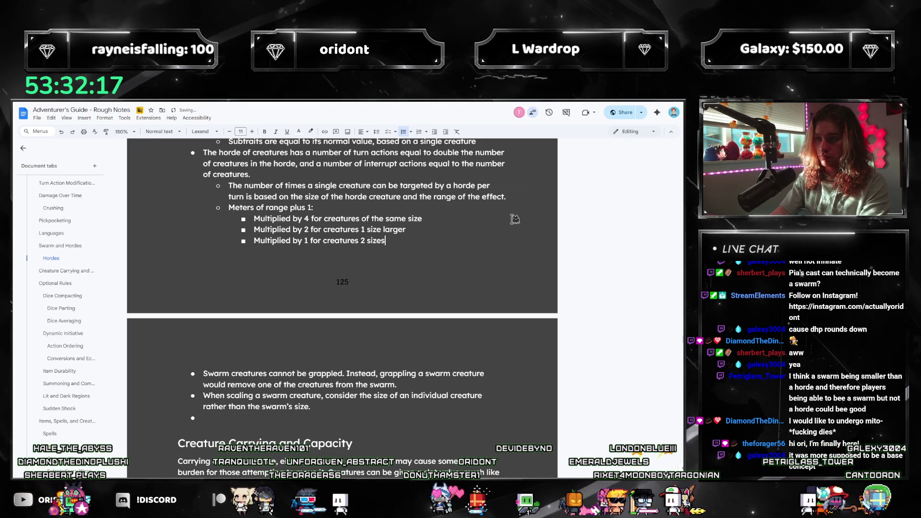
pyautogui.write(' larger')
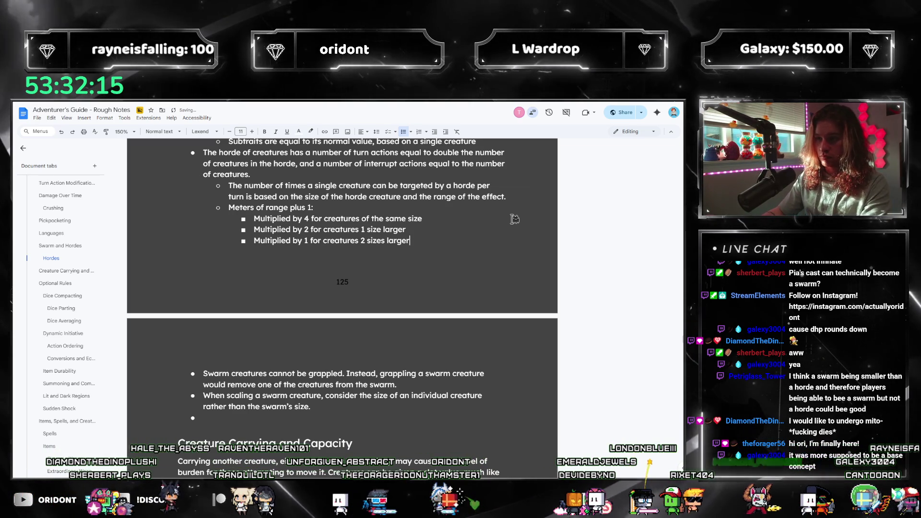
pyautogui.hotkey('ctrl', 'Left')
pyautogui.hotkey('ctrl', 'Left')
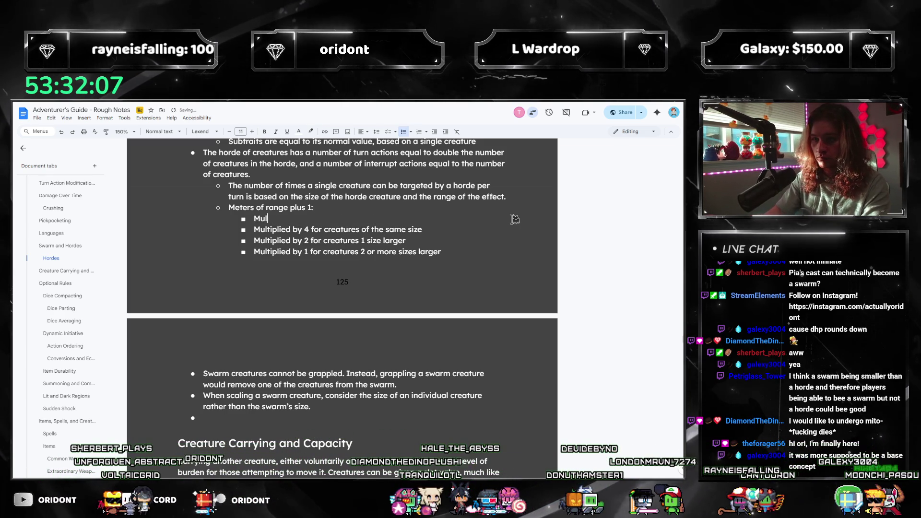
pyautogui.write('tiplied by 8')
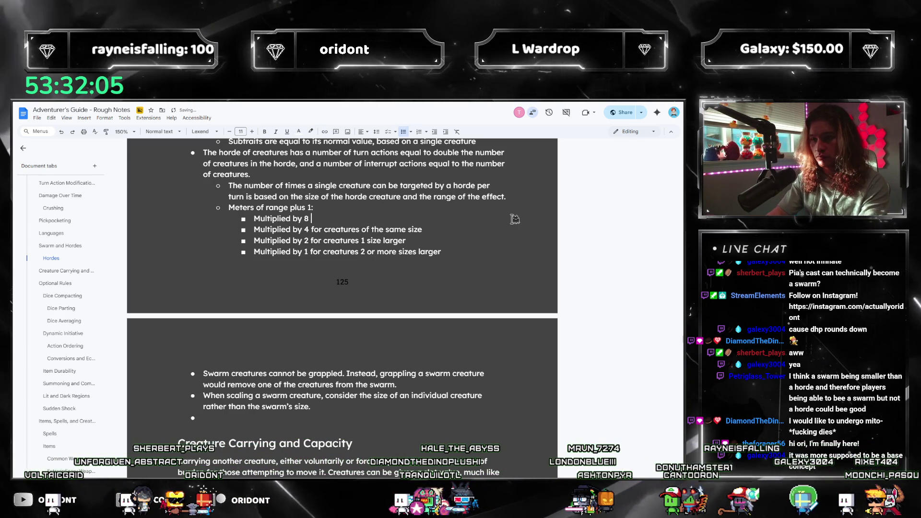
pyautogui.write(' for creatures 1 size smaller')
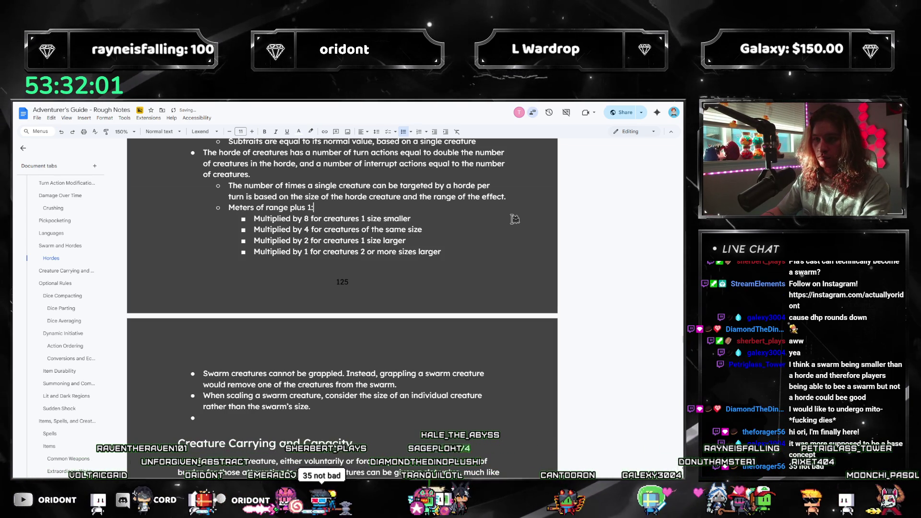
# - Insert a 'Multiplied by 16 for creatures 2 sizes smaller' line above the ×8 line
pyautogui.press('Return')
pyautogui.press('BackSpace')
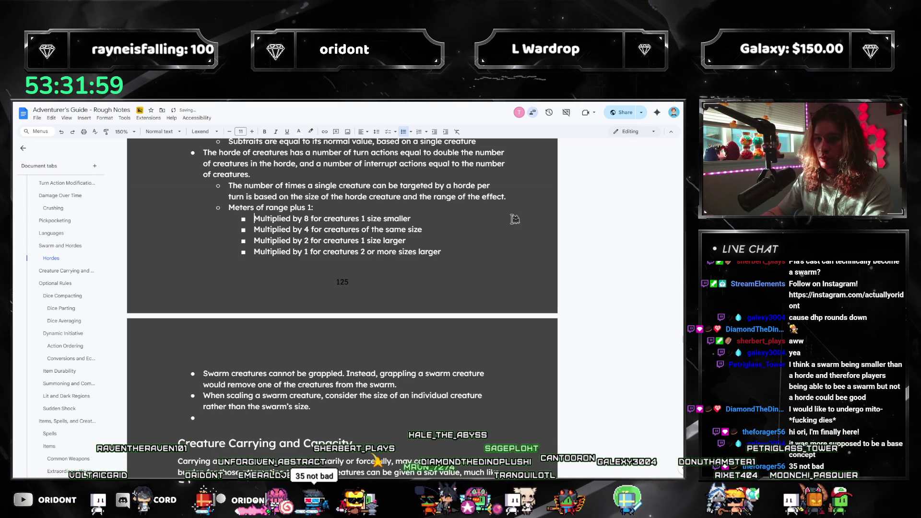
pyautogui.press('Return')
pyautogui.write('Multiplied by')
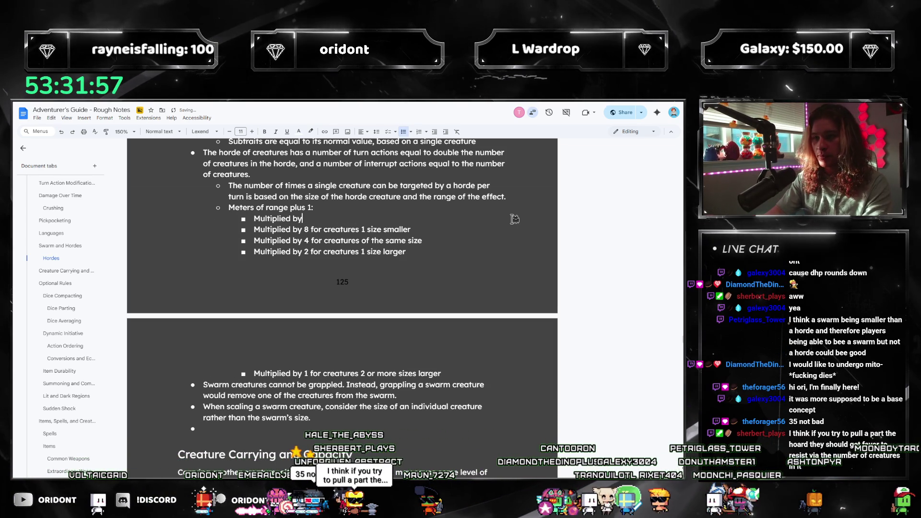
pyautogui.write(' 16 for creatures 2 sizes')
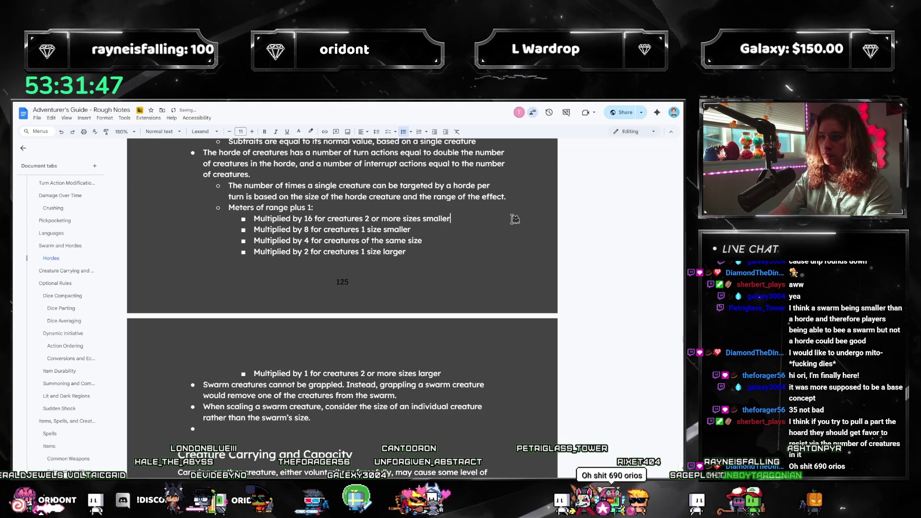
pyautogui.click(399, 230)
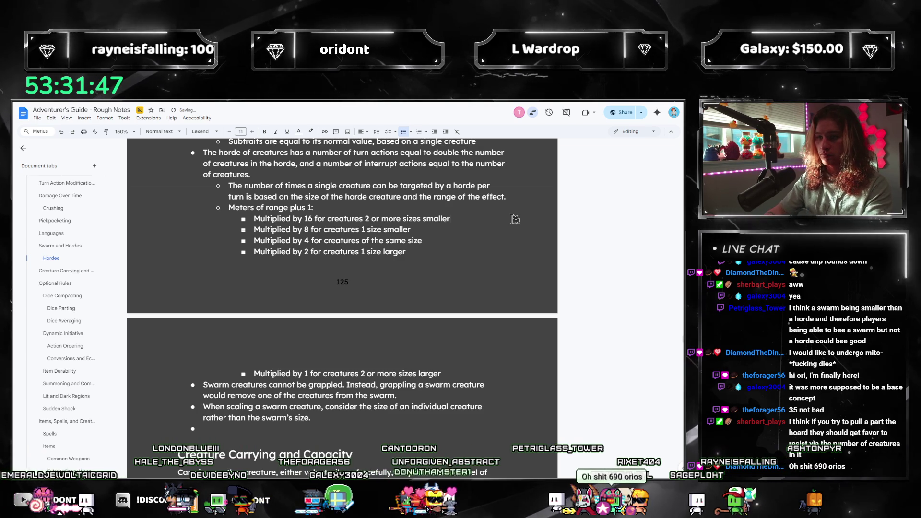
# - Select the range multiplier list under 'Meters of range plus 1:'
pyautogui.click(327, 207)
pyautogui.moveTo(327, 207); pyautogui.dragTo(227, 208)
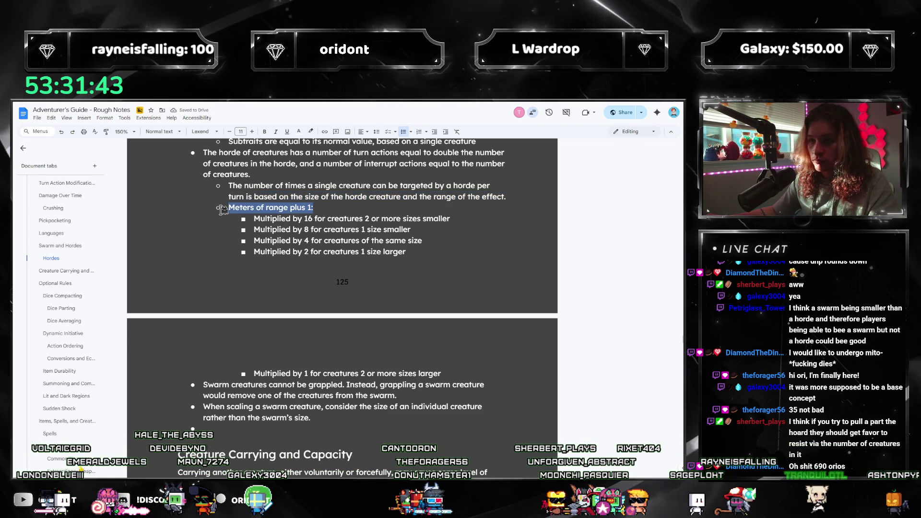
pyautogui.moveTo(454, 374); pyautogui.dragTo(232, 207)
pyautogui.click(403, 241)
pyautogui.moveTo(453, 370); pyautogui.dragTo(225, 204)
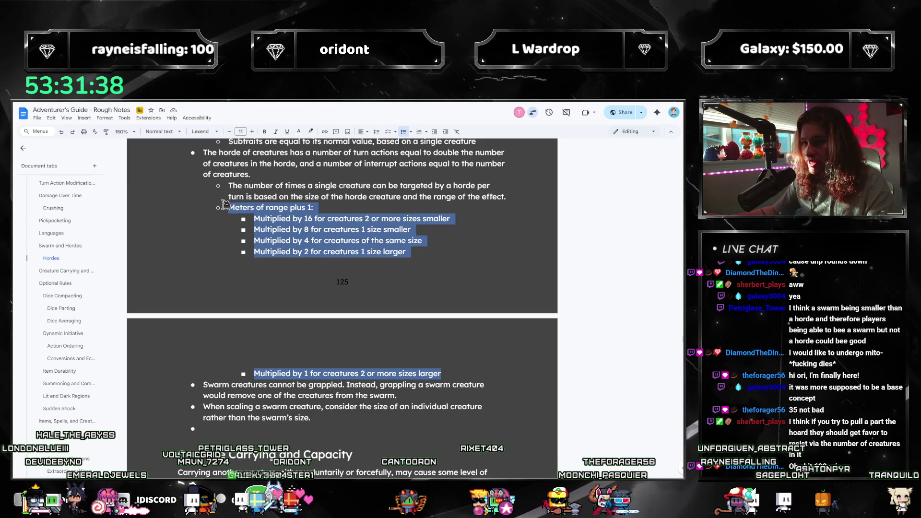
# - Reword the targeting bullet to 'creature or object', 'the same horde' and 'in a single turn'
pyautogui.click(336, 228)
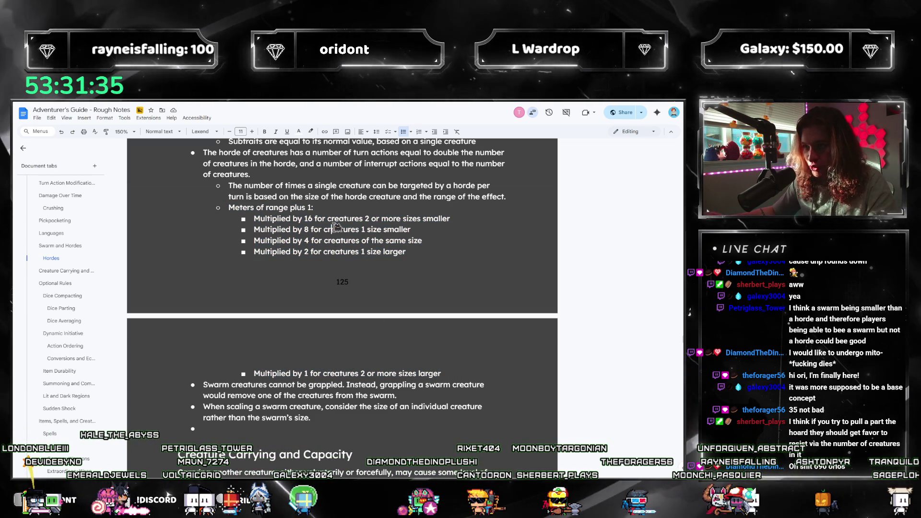
pyautogui.click(381, 186)
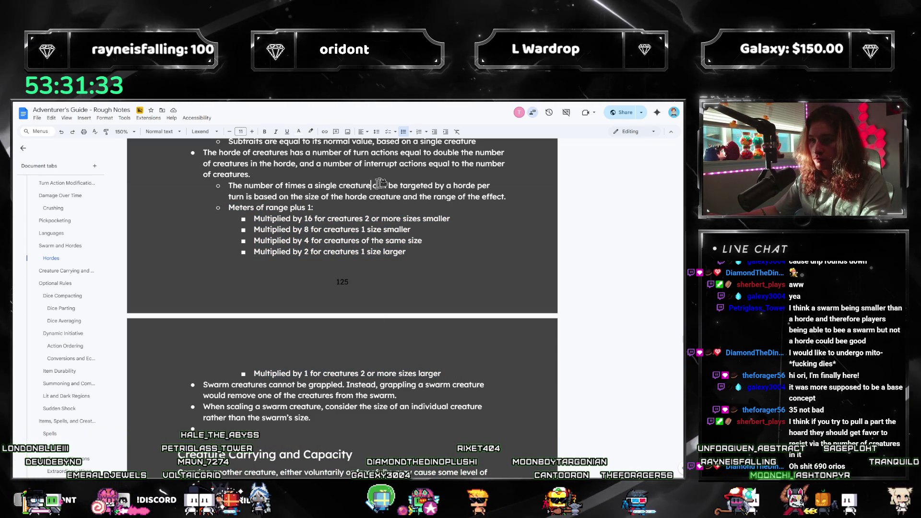
pyautogui.write('or object')
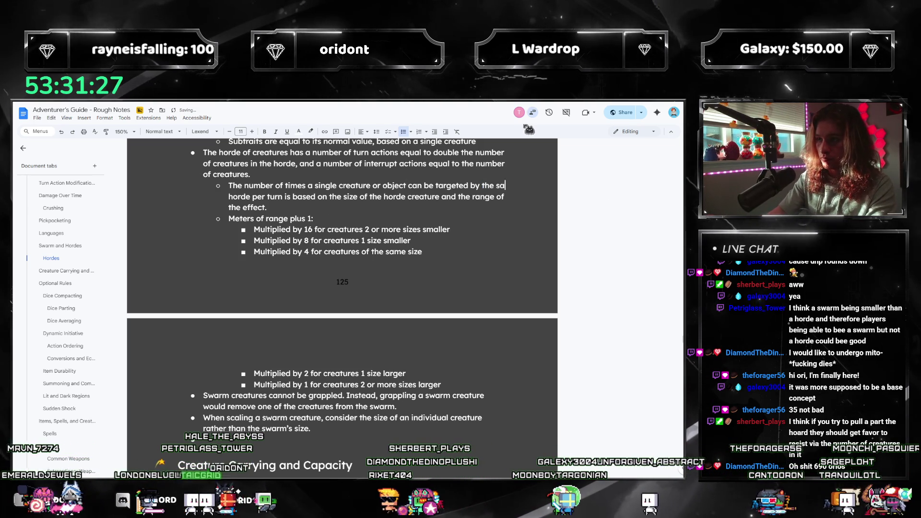
pyautogui.write('ame')
pyautogui.press('Down')
pyautogui.press('End')
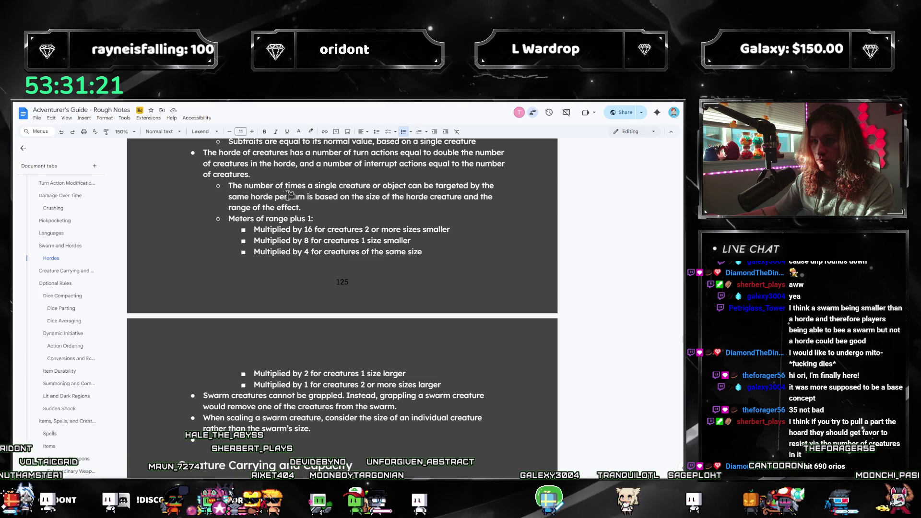
pyautogui.click(276, 197)
pyautogui.write('in a singl')
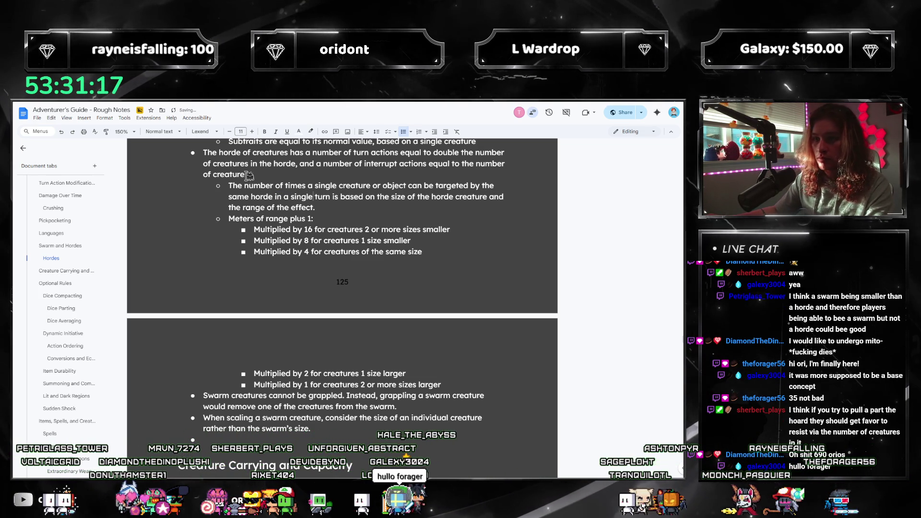
# - Select the reworded targeting sentence, then place the caret after 'Meters of range plus 1:'
pyautogui.moveTo(228, 185)
pyautogui.mouseDown()
pyautogui.moveTo(490, 187)
pyautogui.moveTo(269, 198)
pyautogui.moveTo(313, 188)
pyautogui.moveTo(288, 197)
pyautogui.moveTo(511, 191)
pyautogui.mouseUp()
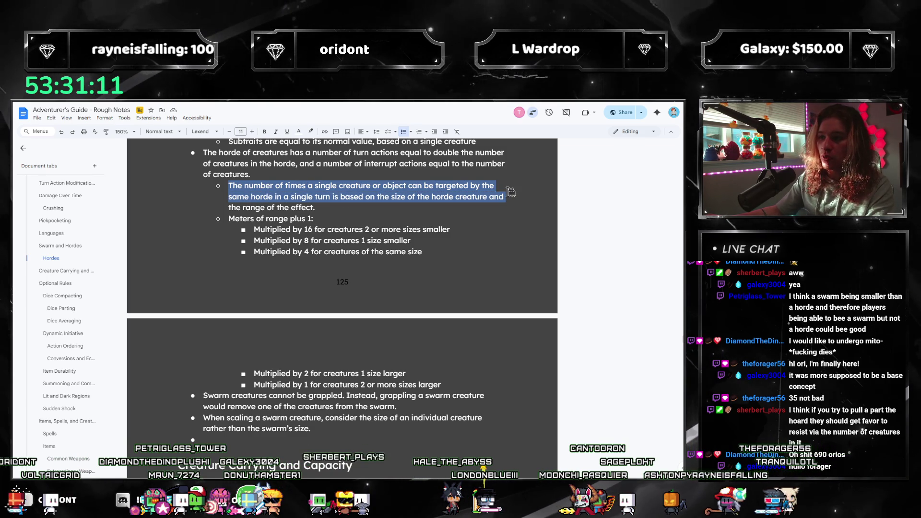
pyautogui.click(460, 197)
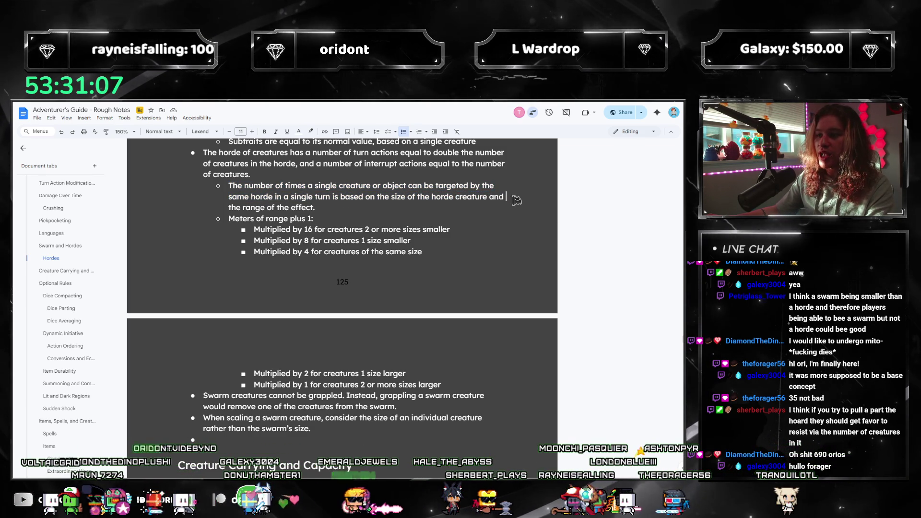
pyautogui.moveTo(228, 207)
pyautogui.mouseDown()
pyautogui.moveTo(317, 208)
pyautogui.moveTo(228, 219)
pyautogui.mouseUp()
pyautogui.click(324, 213)
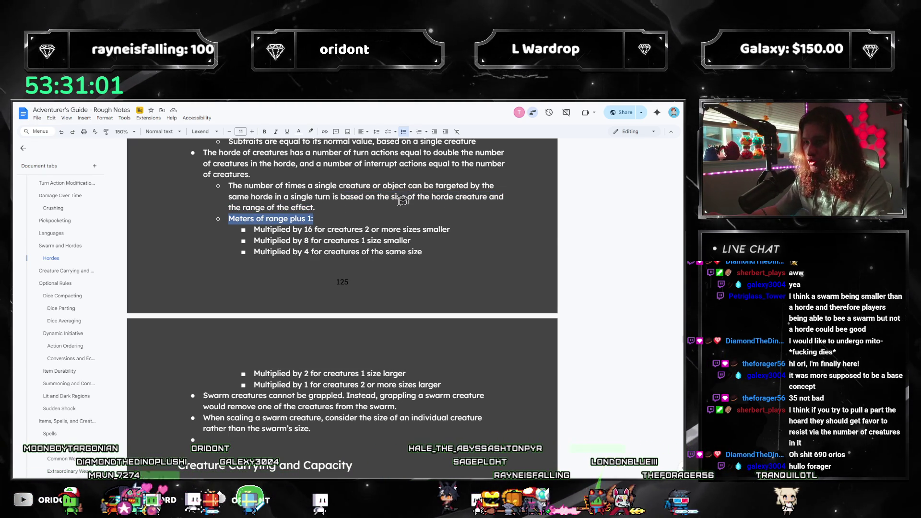
pyautogui.scroll(-1, 307, 226)
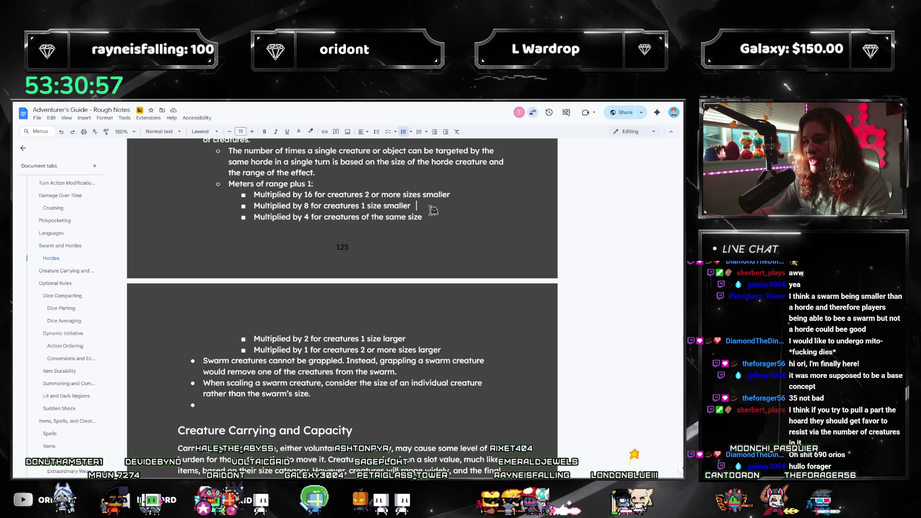
# - Delete the empty bullet below the swarm-size note, discarding a trial 'If' bullet
pyautogui.tripleClick(382, 216)
pyautogui.click(304, 219)
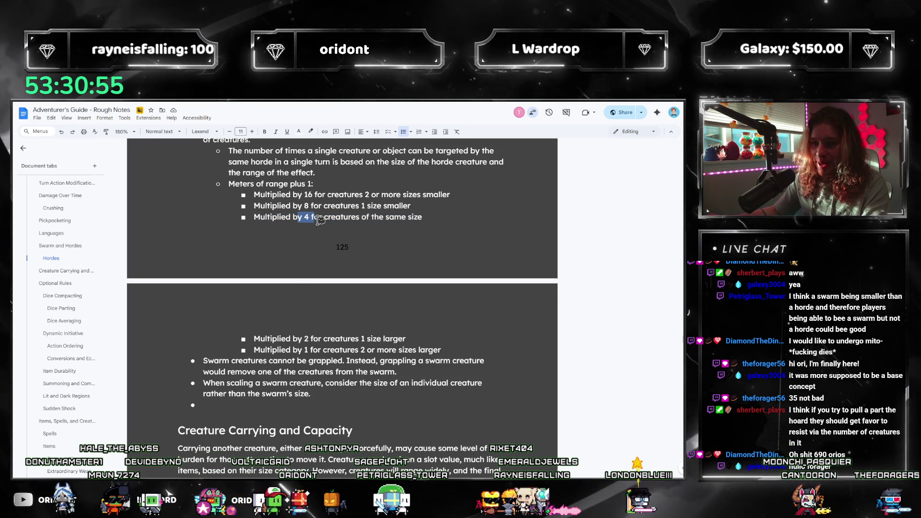
pyautogui.click(319, 219)
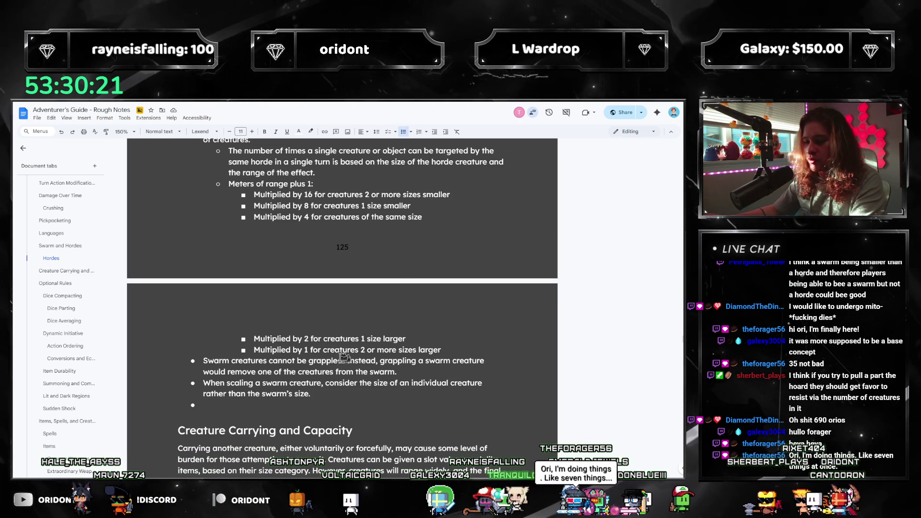
pyautogui.click(243, 414)
pyautogui.press('BackSpace')
pyautogui.press('BackSpace')
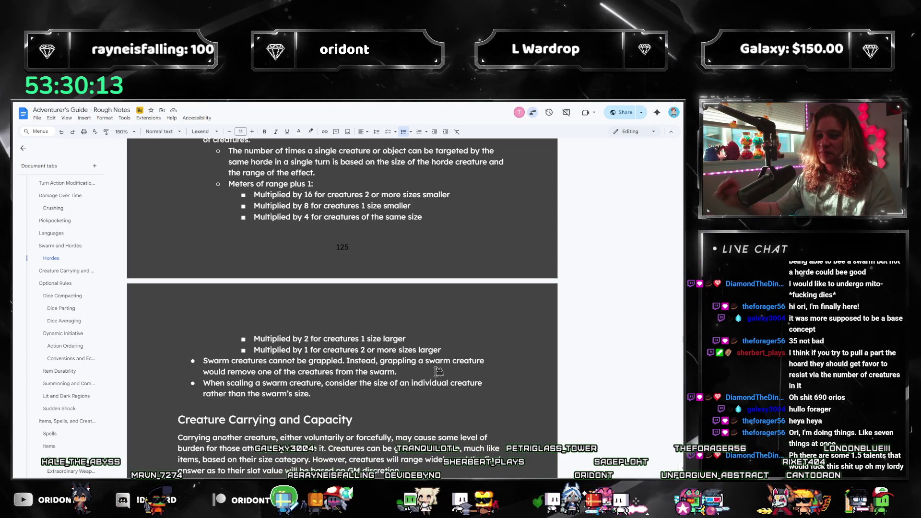
pyautogui.press('Return')
pyautogui.write('If')
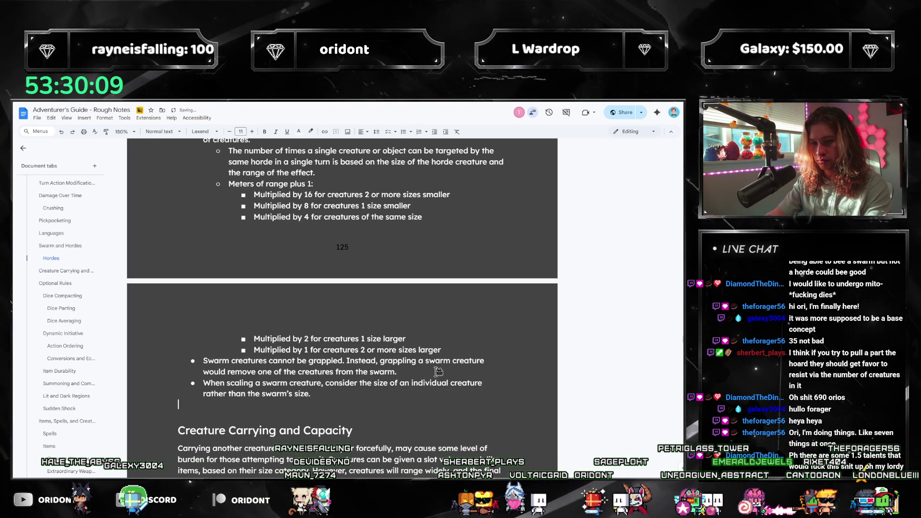
pyautogui.press('BackSpace')
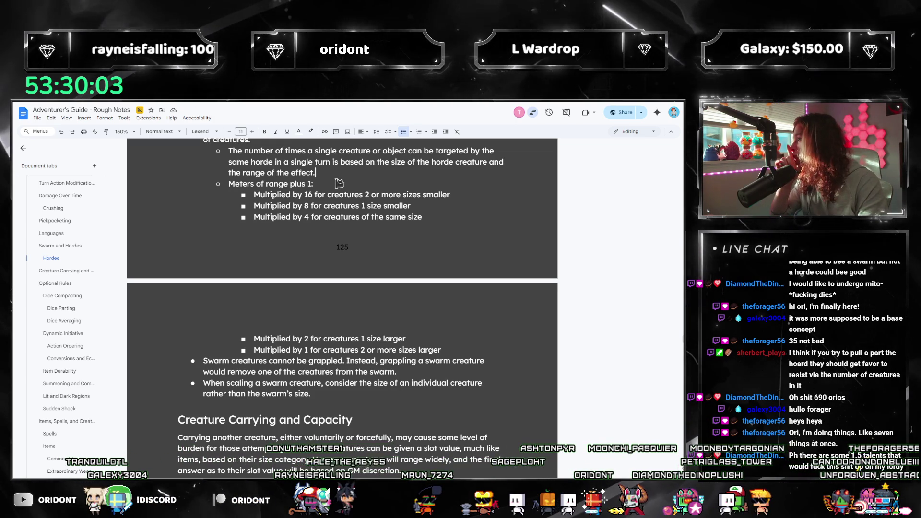
# - Start a new bullet below the swarm-size note: 'Any effect that targets an area may affect multiple creat'
pyautogui.click(340, 179)
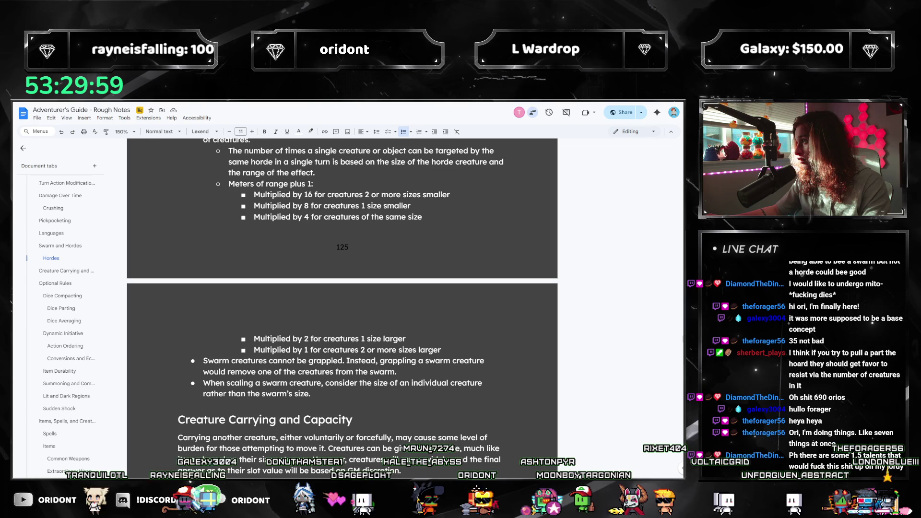
pyautogui.click(464, 346)
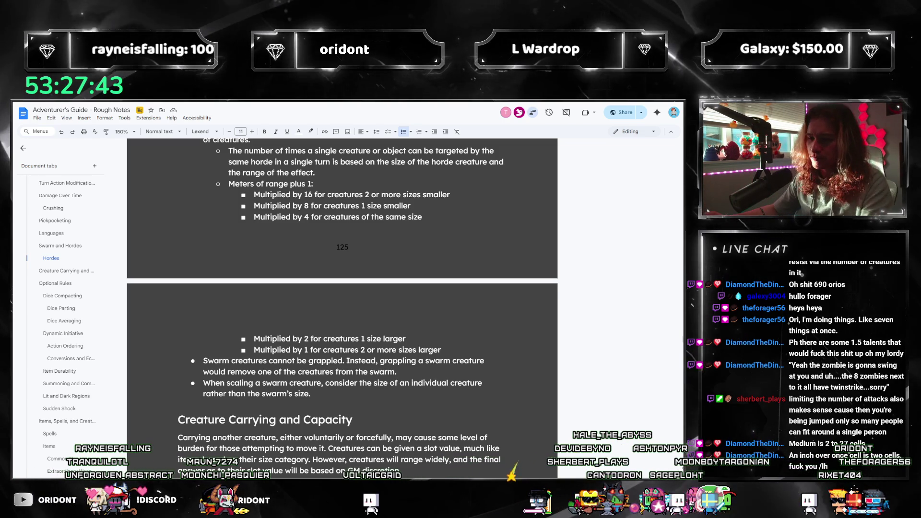
pyautogui.click(331, 394)
pyautogui.press('Return')
pyautogui.write('Any effect that targets')
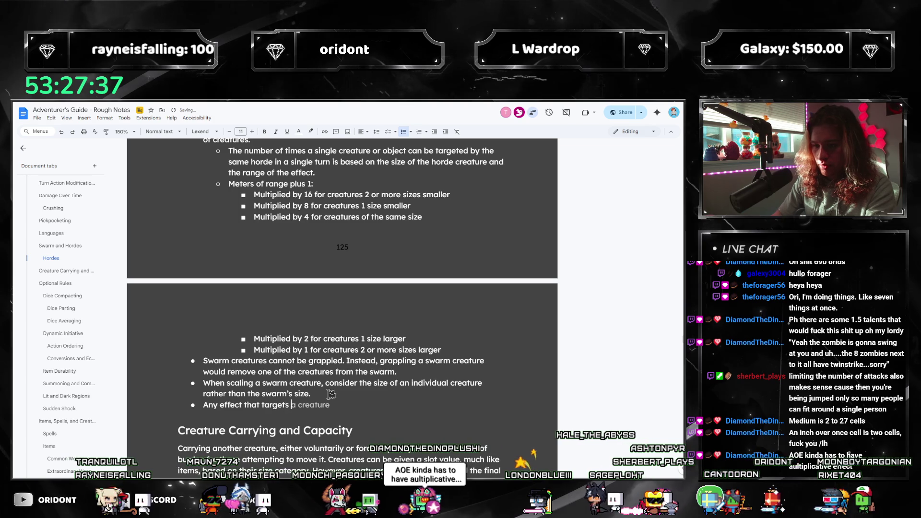
pyautogui.write(' an area')
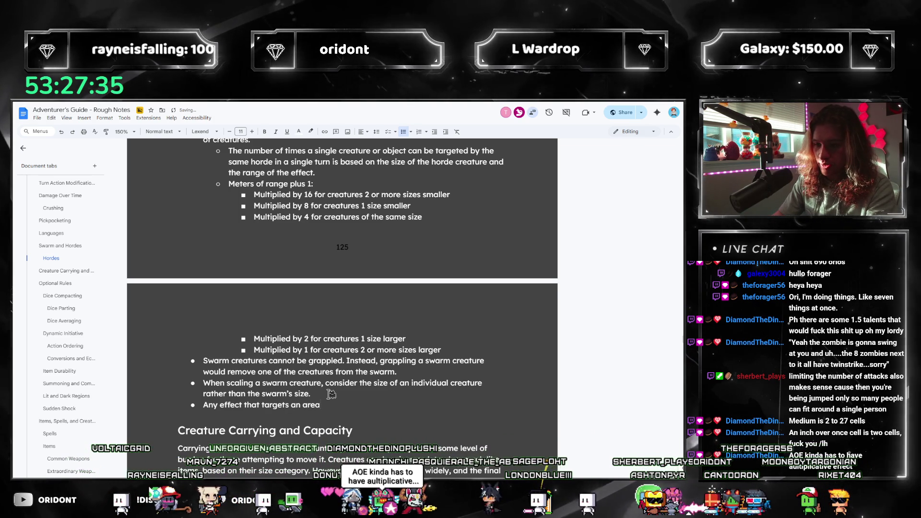
pyautogui.write(' may affect ')
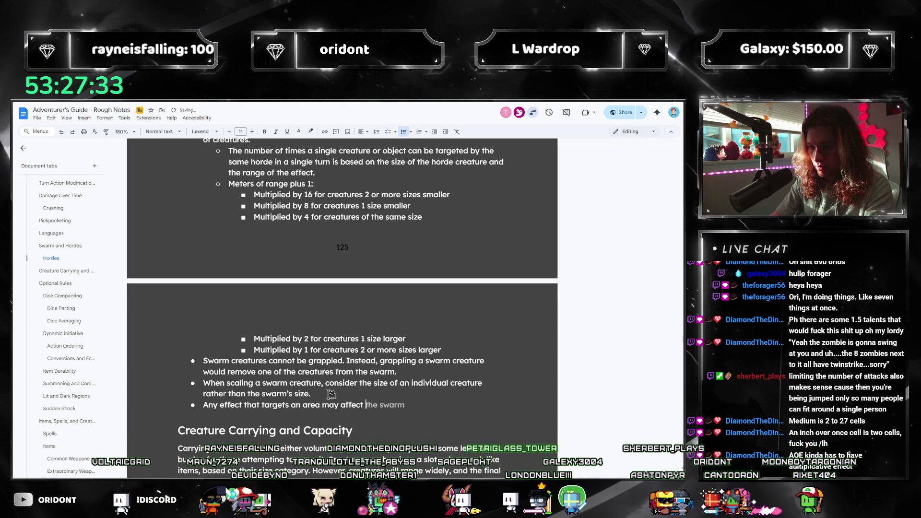
pyautogui.write('multiple creatures. The exact amount is based on')
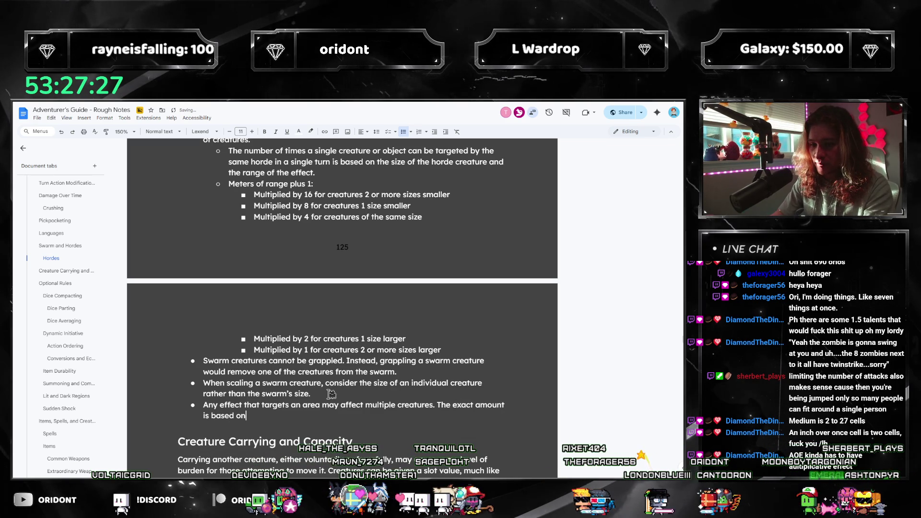
# - End the area-effect bullet with 'individual size of the horde creature:' plus a 'Regular effects' sub-bullet
pyautogui.write('idual size oft')
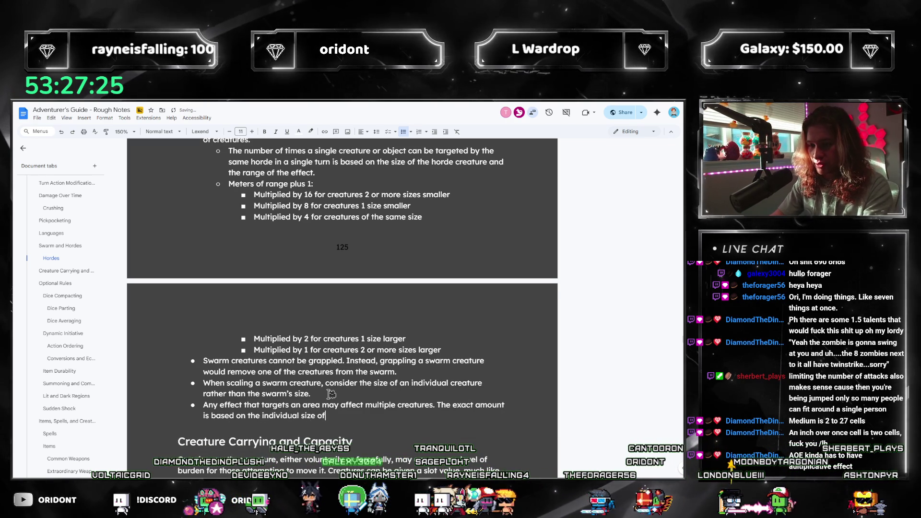
pyautogui.press('BackSpace')
pyautogui.write('the hord')
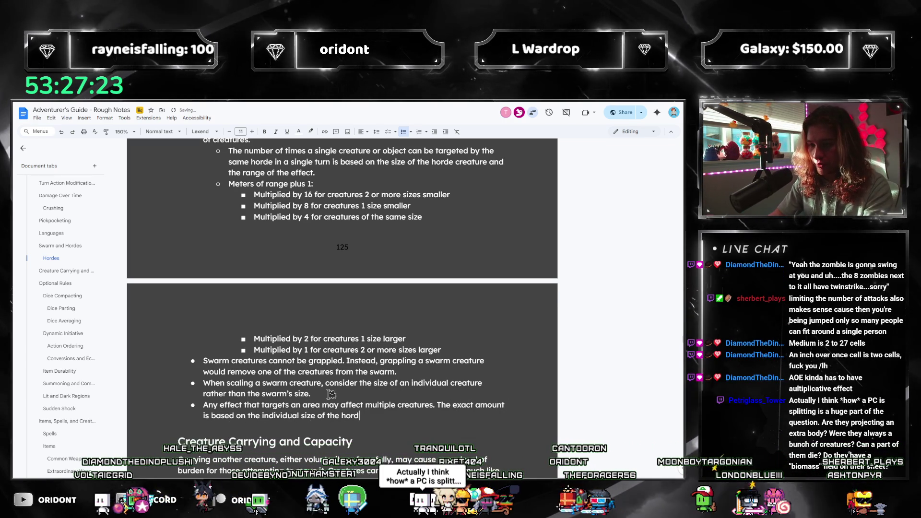
pyautogui.write('e creature:')
pyautogui.press('Return')
pyautogui.press('Tab')
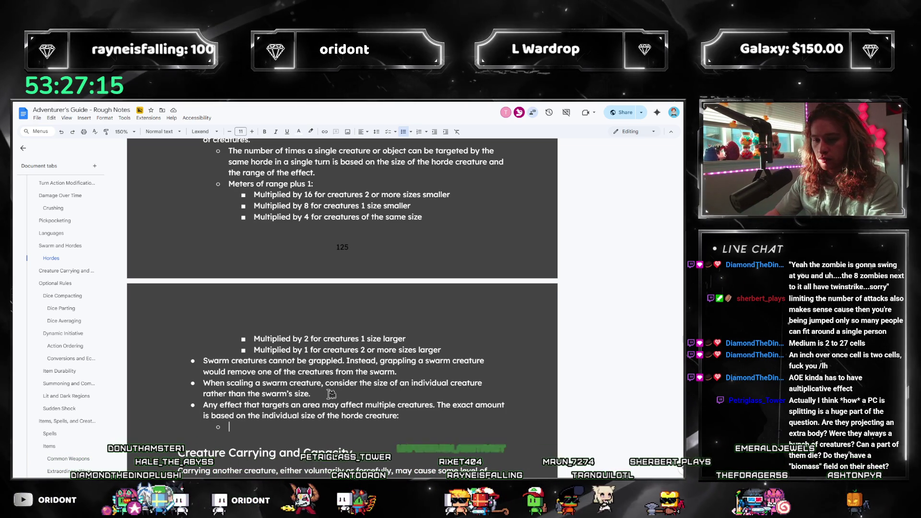
pyautogui.write('Regular effects')
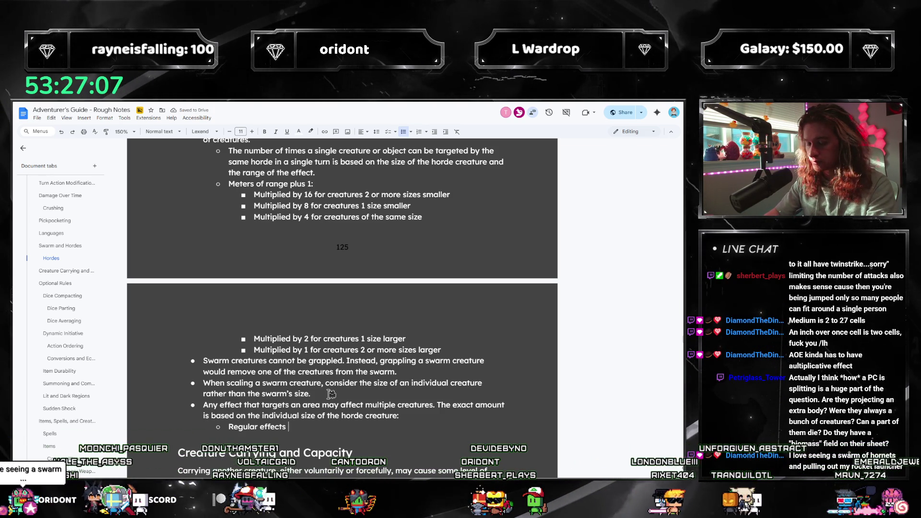
pyautogui.hotkey('ctrl', 'shift', 'Up')
pyautogui.hotkey('ctrl', 'shift', 'Up')
pyautogui.hotkey('shift', 'Left')
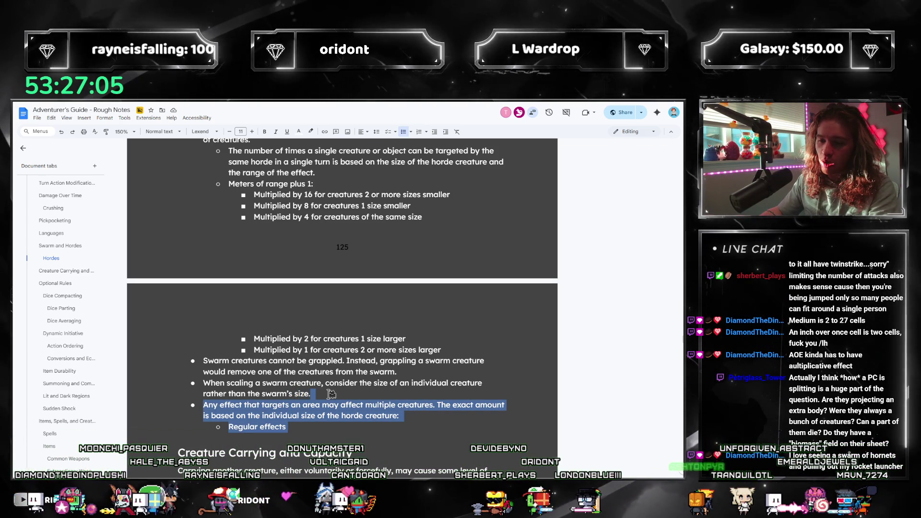
pyautogui.hotkey('shift', 'Right')
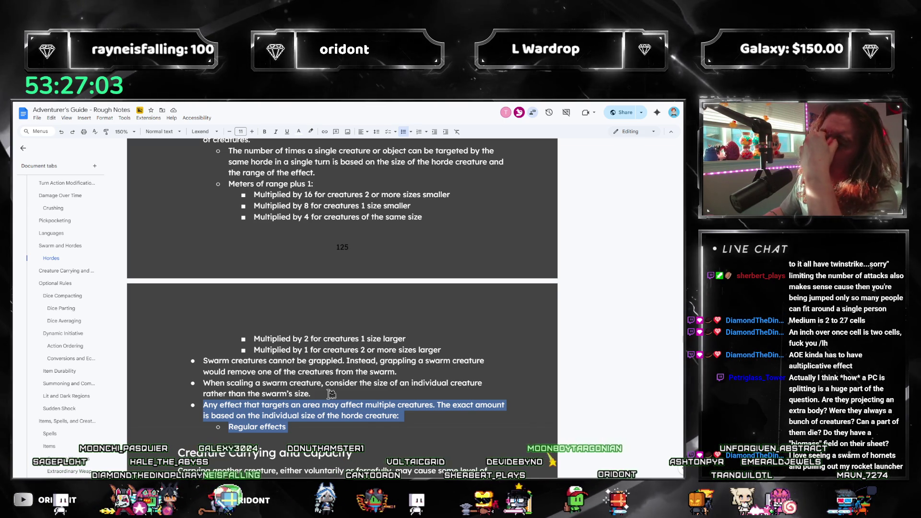
pyautogui.press('Up')
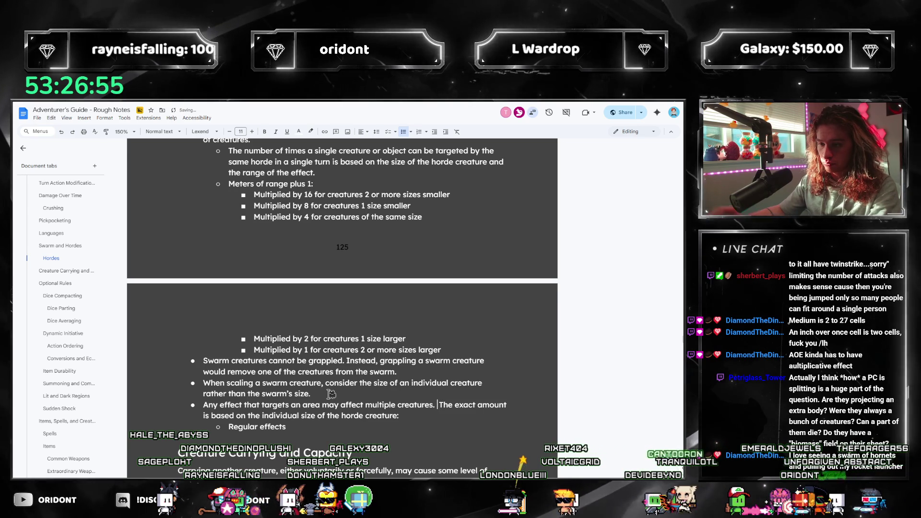
# - Review the notes around the Subtraits bullet, then jump to the Hordes section via the outline
pyautogui.scroll(5, 326, 390)
pyautogui.scroll(-5, 319, 385)
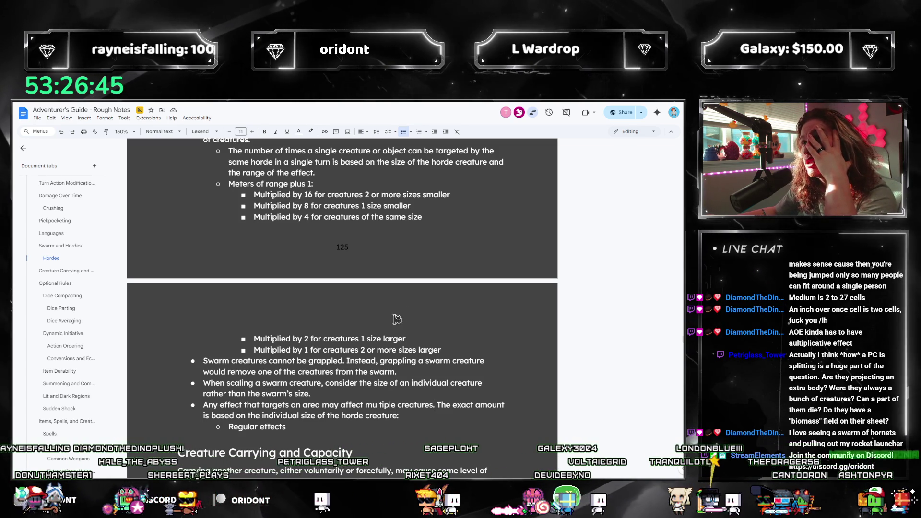
pyautogui.scroll(2, 420, 250)
pyautogui.scroll(1, 421, 250)
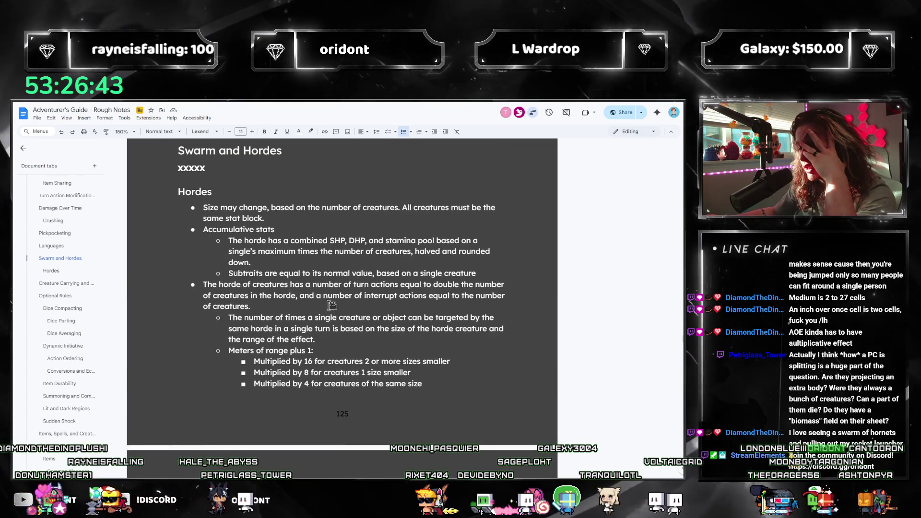
pyautogui.scroll(-1, 288, 250)
pyautogui.scroll(1, 234, 249)
pyautogui.moveTo(234, 248); pyautogui.dragTo(504, 249)
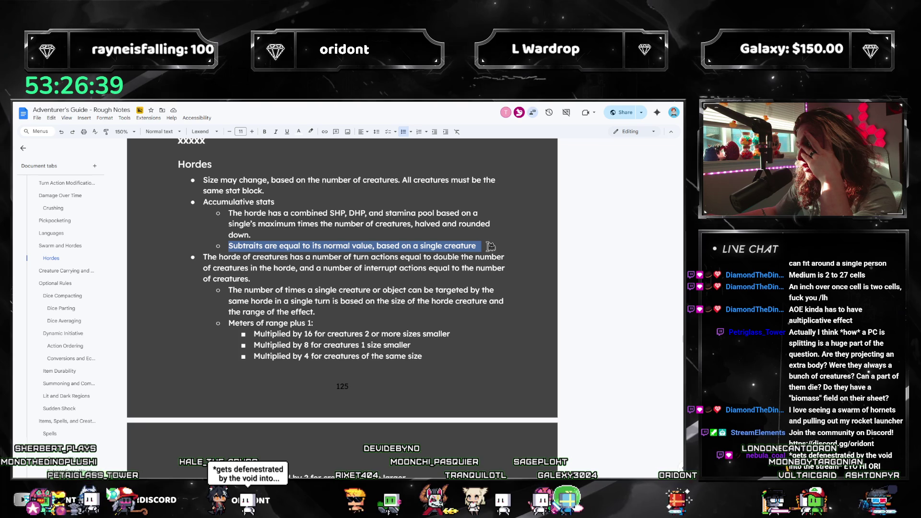
pyautogui.scroll(-4, 432, 265)
pyautogui.scroll(-3, 432, 265)
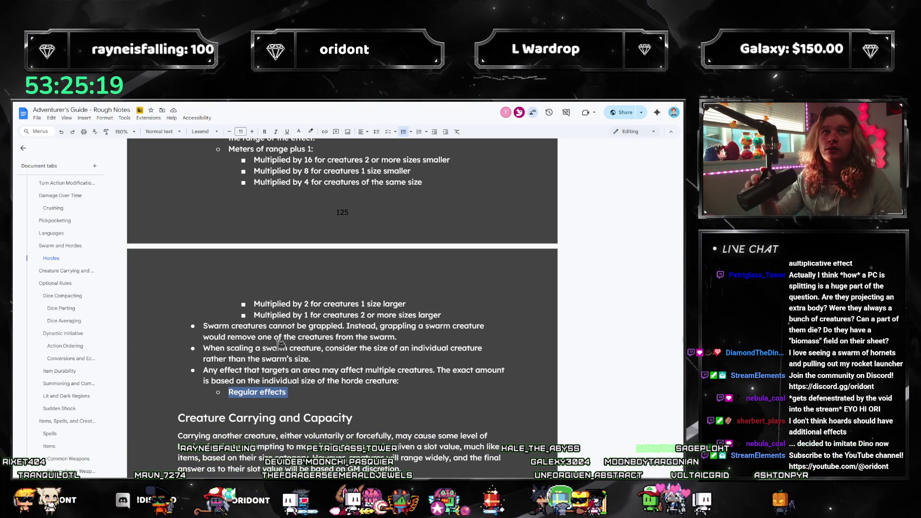
pyautogui.scroll(5, 288, 347)
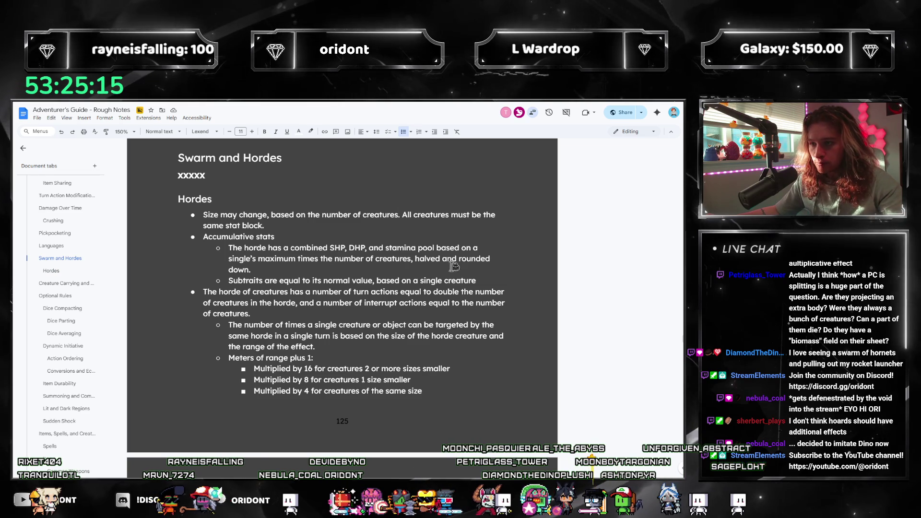
pyautogui.click(507, 268)
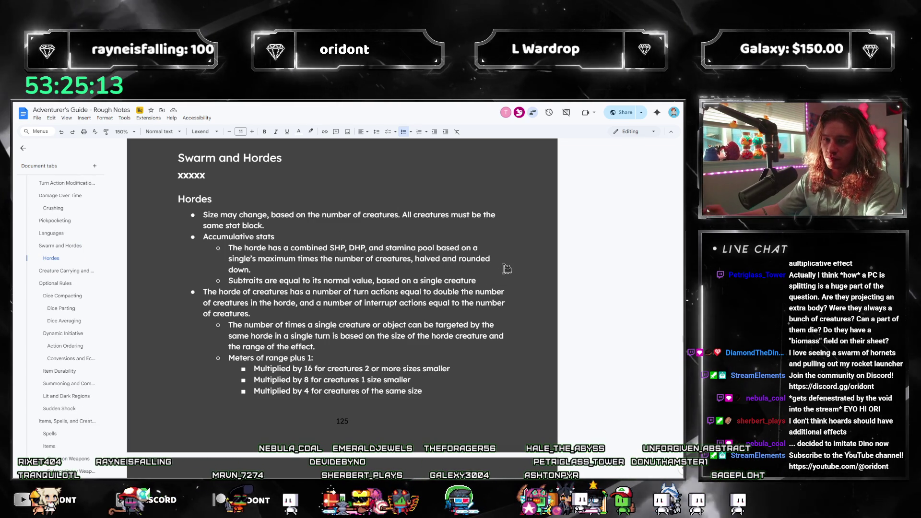
# - Rename 'Accumulative stats' to 'Stats' and start a sub-bullet 'When an amount of damage is dealt, such that'
pyautogui.moveTo(262, 237); pyautogui.dragTo(203, 237)
pyautogui.write('S')
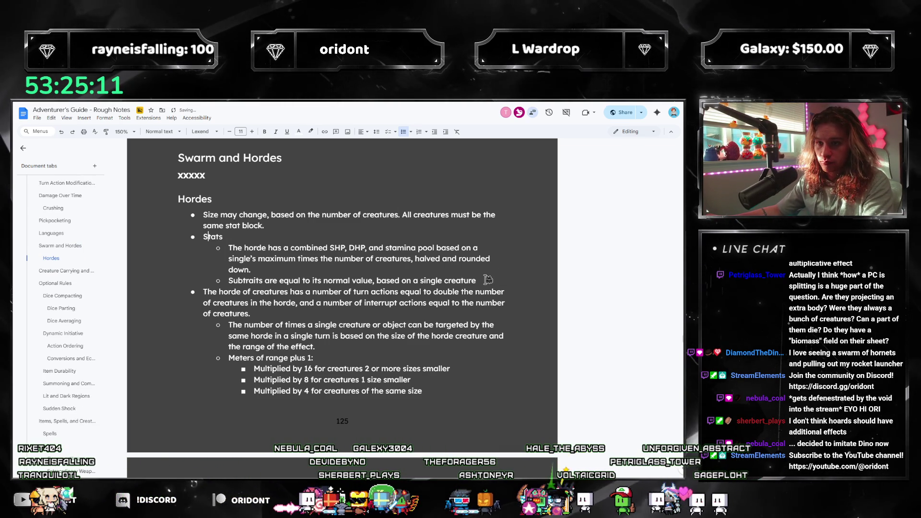
pyautogui.press('Return')
pyautogui.write('hen e')
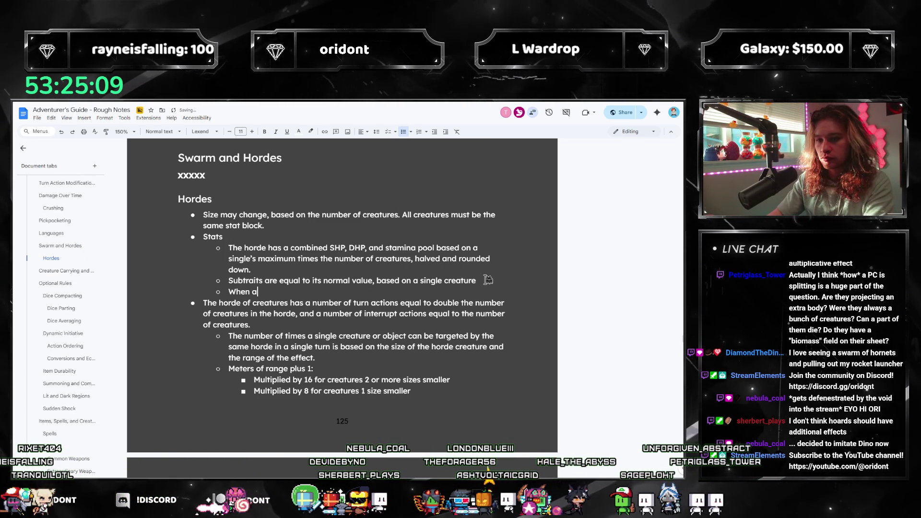
pyautogui.press('BackSpace')
pyautogui.write('an a')
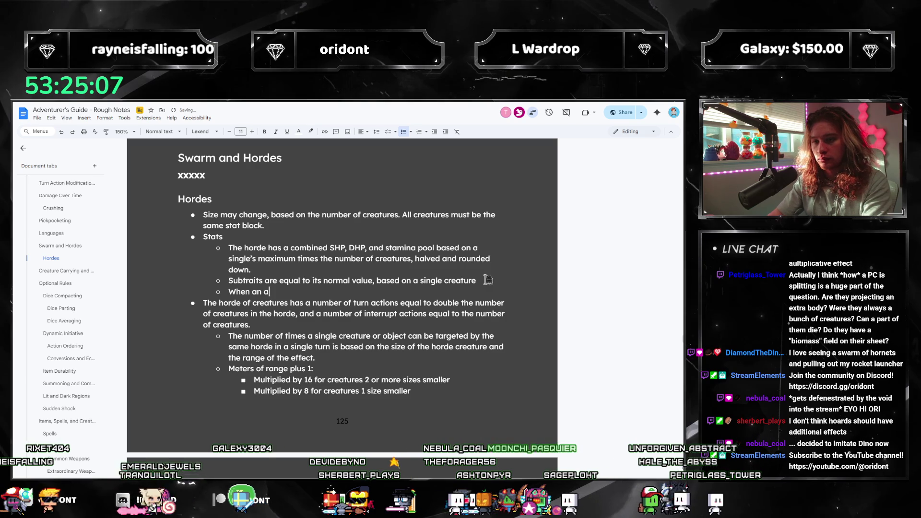
pyautogui.write('mount of damage is dea')
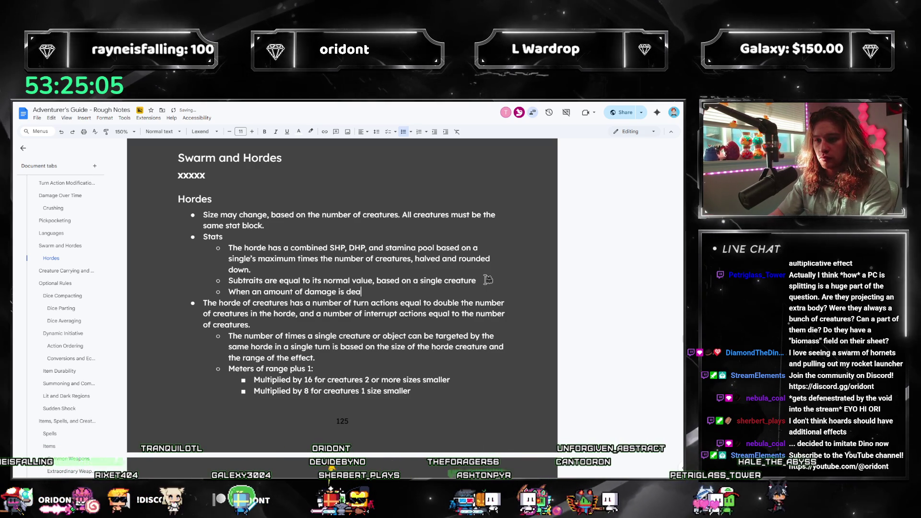
pyautogui.write('lt, such that')
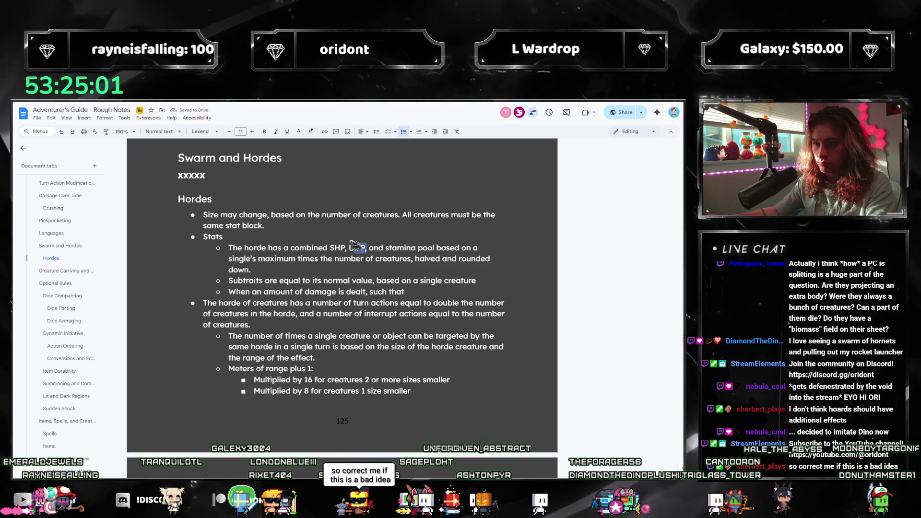
pyautogui.press('BackSpace')
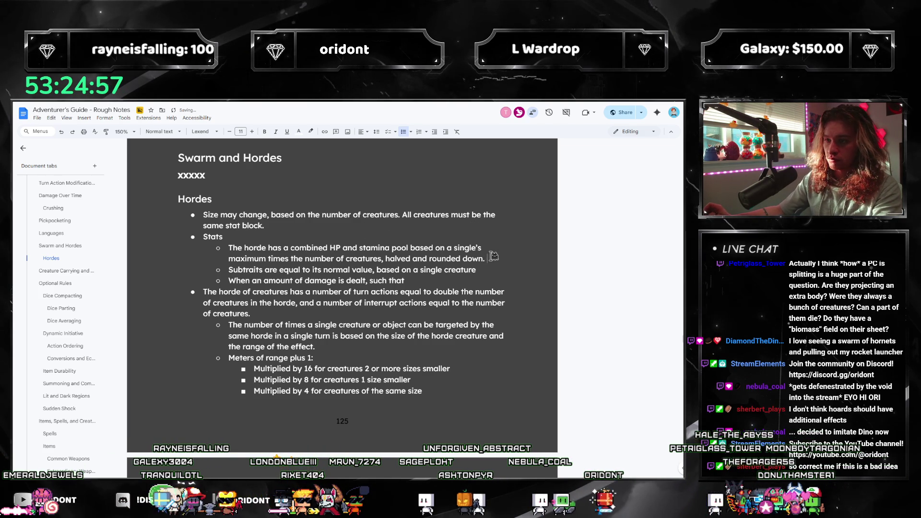
# - Append 'HP is not separated into SHP and DHP for a horde, just HP.' to the pool bullet
pyautogui.write('HP i')
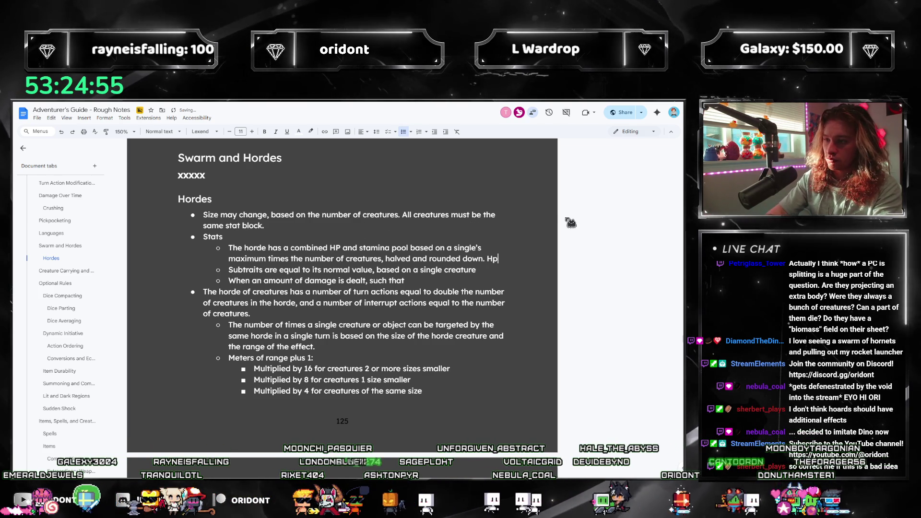
pyautogui.write('s not separatedf or')
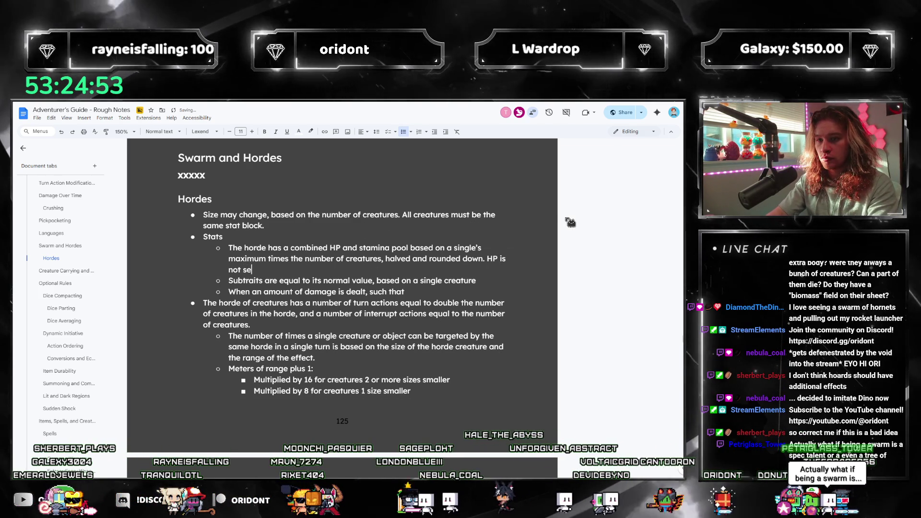
pyautogui.press('BackSpace')
pyautogui.press('BackSpace')
pyautogui.press('BackSpace')
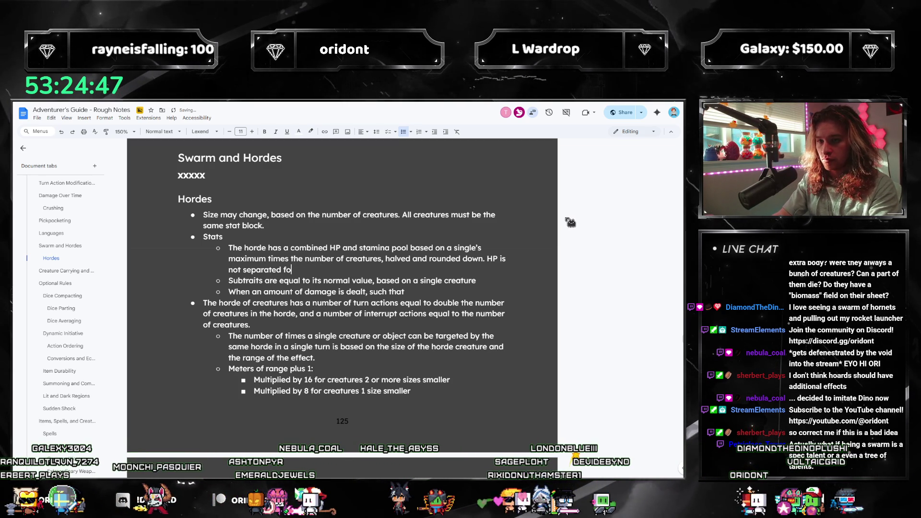
pyautogui.write('SHP and DHP f')
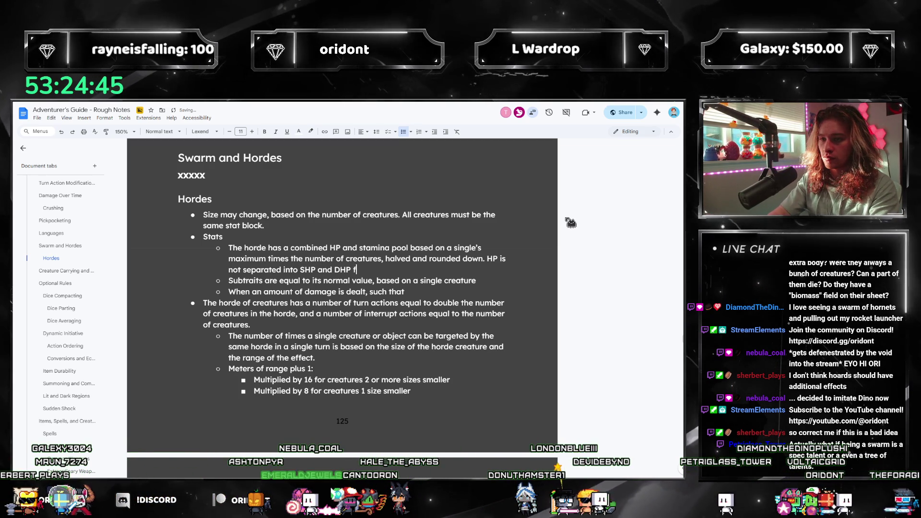
pyautogui.write('or a horde, just H')
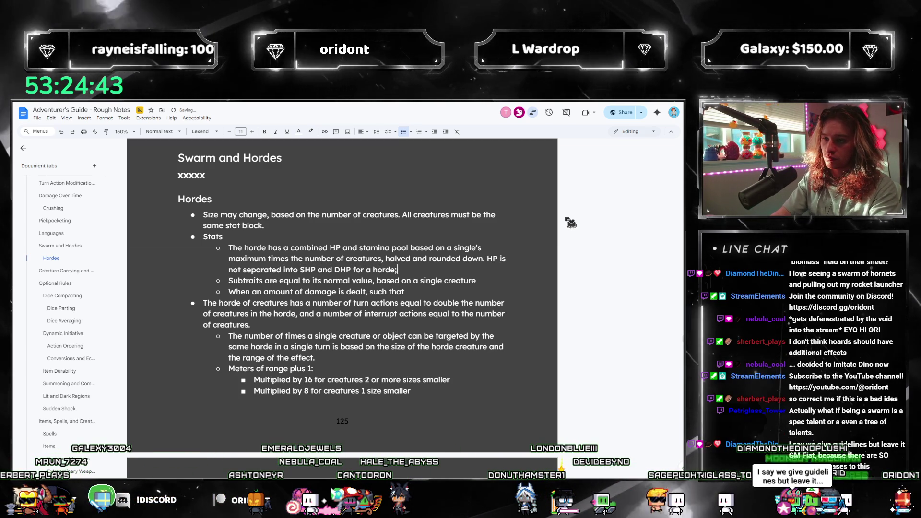
pyautogui.write('P.')
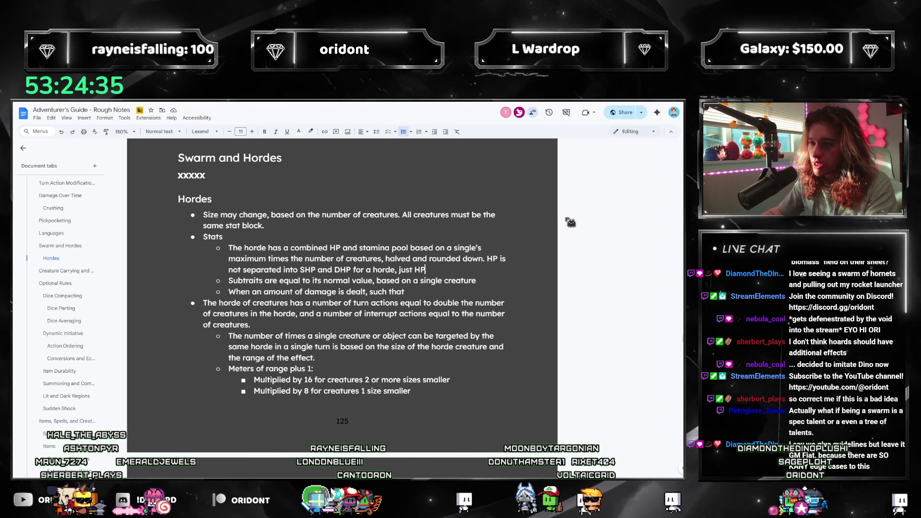
pyautogui.press('Left')
pyautogui.hotkey('shift', 'Left')
pyautogui.hotkey('shift', 'Left')
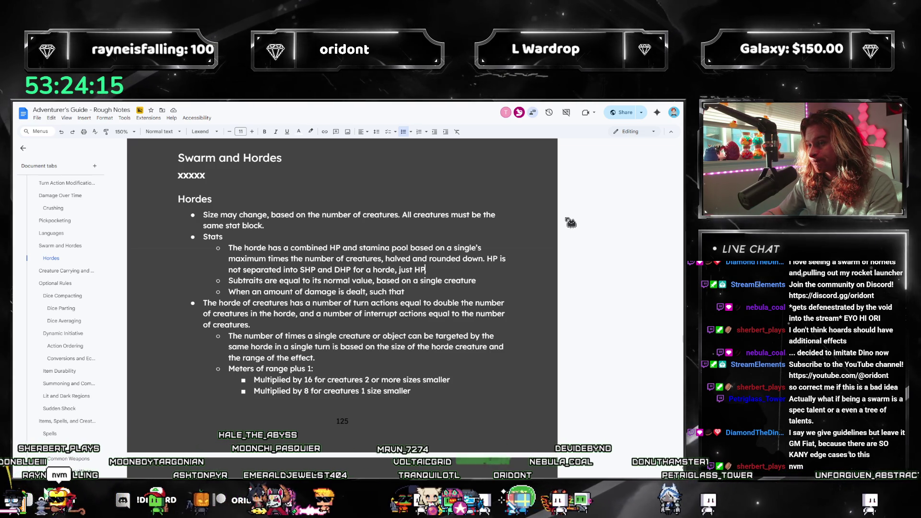
pyautogui.write('.')
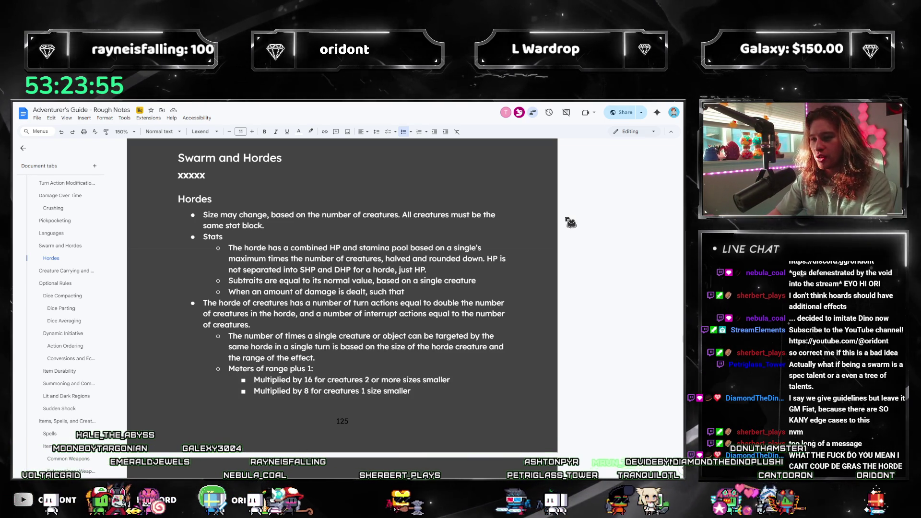
# - Rewrite the damage sub-bullet: dealt damage decreases the horde's creature count, requiring half a creature's health
pyautogui.press('BackSpace')
pyautogui.hotkey('ctrl', 'BackSpace')
pyautogui.hotkey('ctrl', 'BackSpace')
pyautogui.hotkey('ctrl', 'BackSpace')
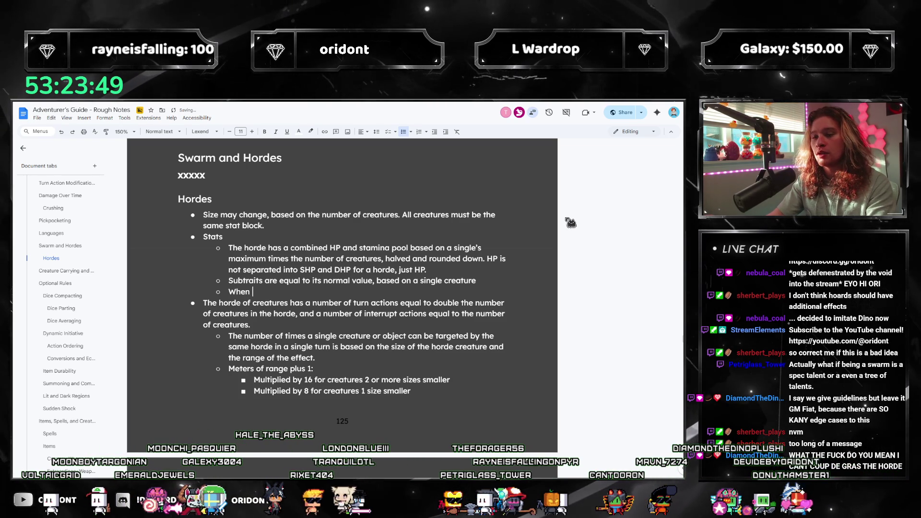
pyautogui.write('a certainamount of dama')
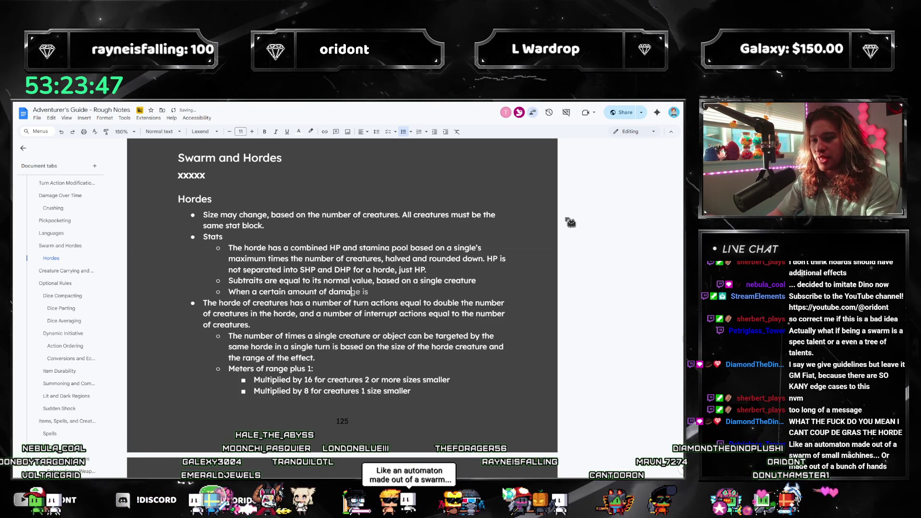
pyautogui.write('ge is dealt, the number oc cr')
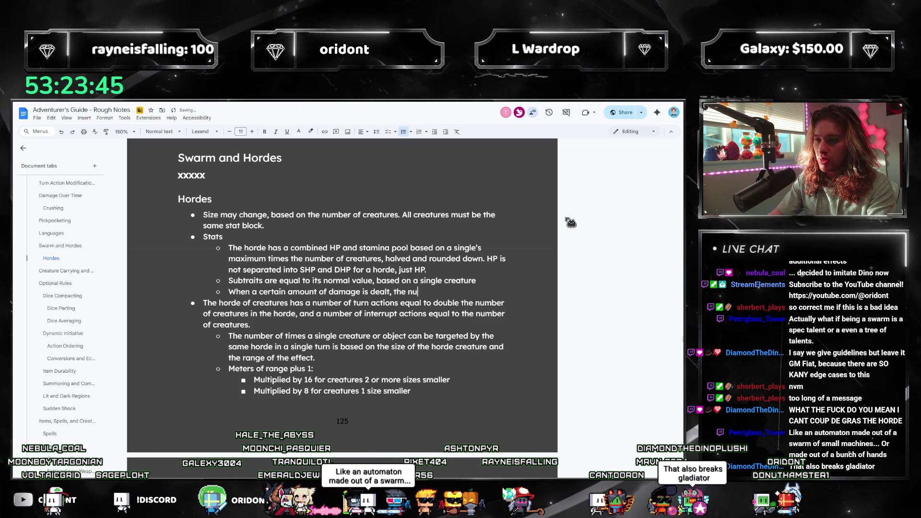
pyautogui.press('BackSpace')
pyautogui.press('BackSpace')
pyautogui.press('BackSpace')
pyautogui.write('f c')
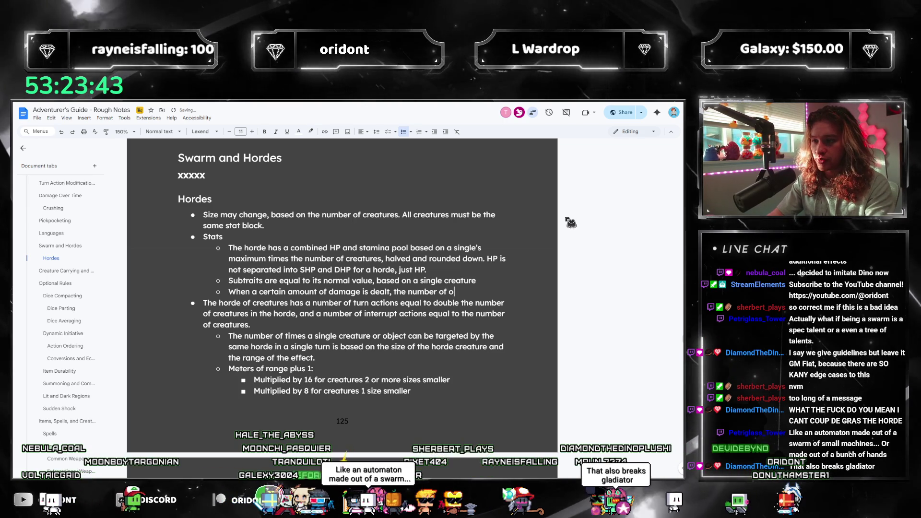
pyautogui.write('reatures in the horde will decrease. ')
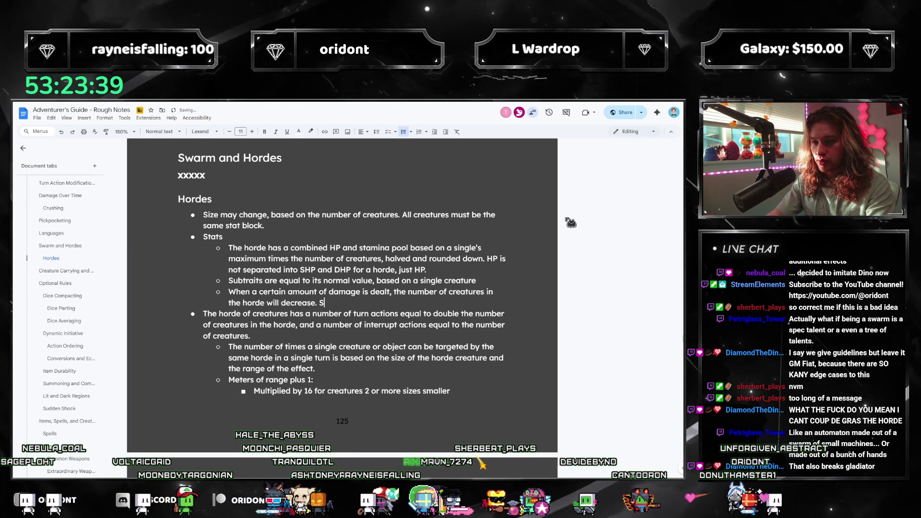
pyautogui.write('The amount')
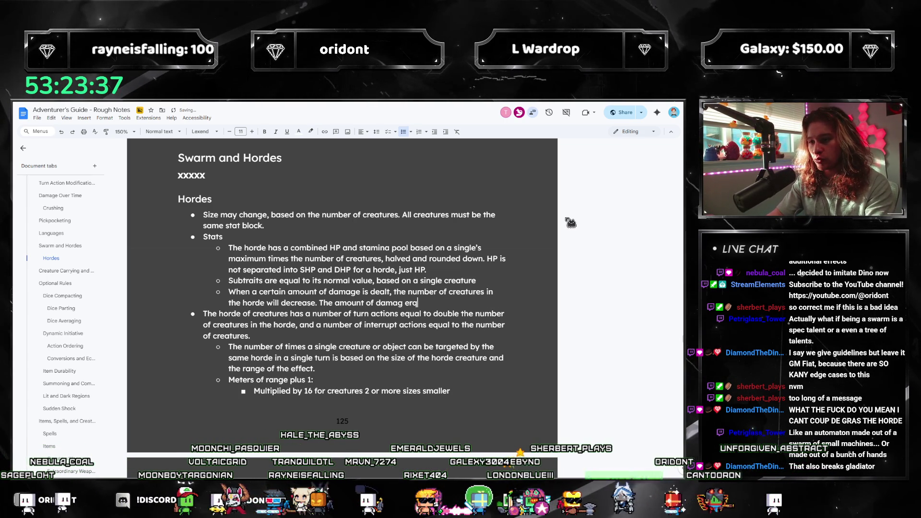
pyautogui.write(' of damage required is')
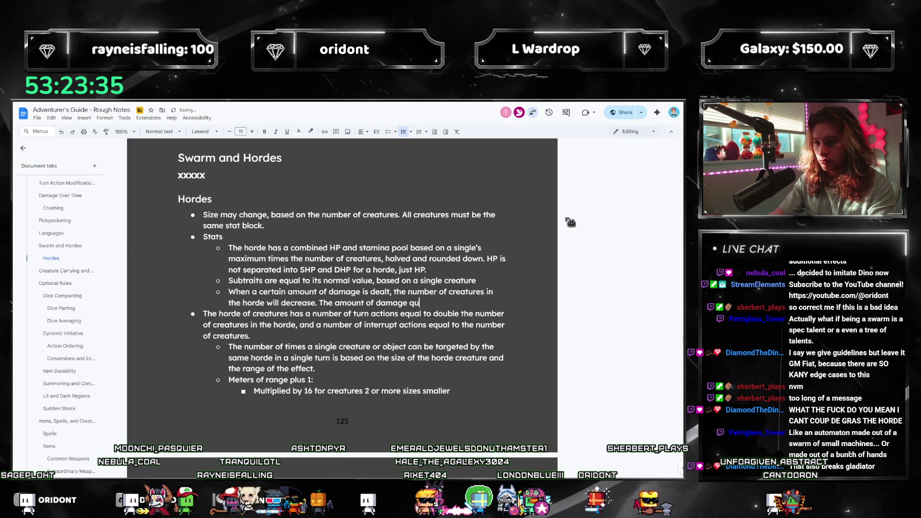
pyautogui.write(' equal to half the')
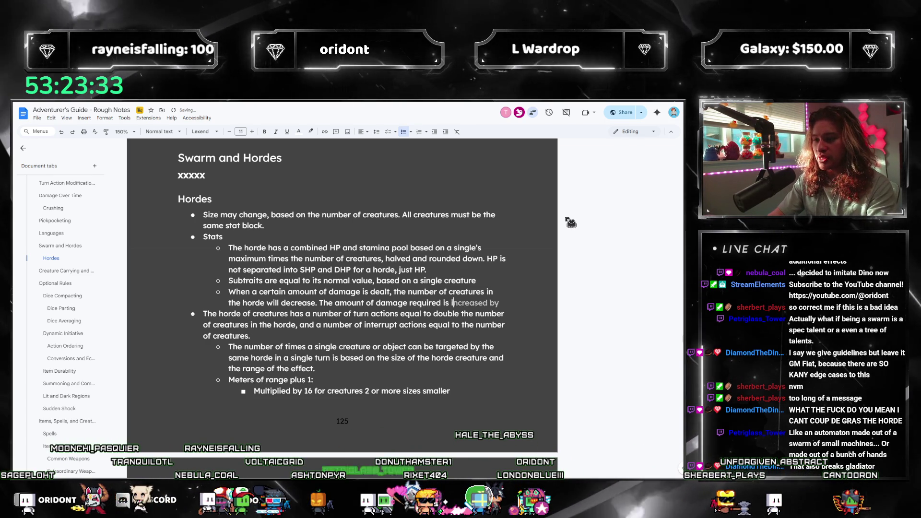
pyautogui.write(' total health pool of a single horde creature.')
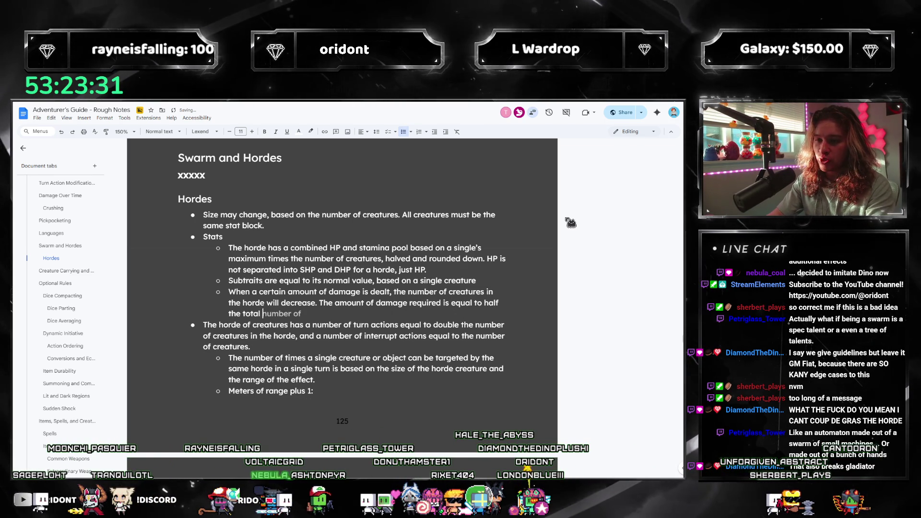
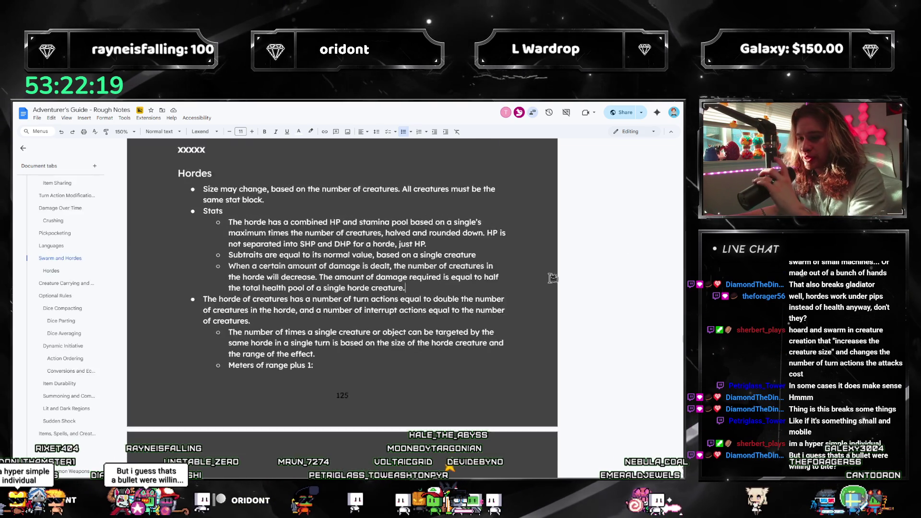
# - Reword the area-effect rule to include single-target effects with profound differences from normal uses, then drop its bullet
pyautogui.scroll(-5, 314, 292)
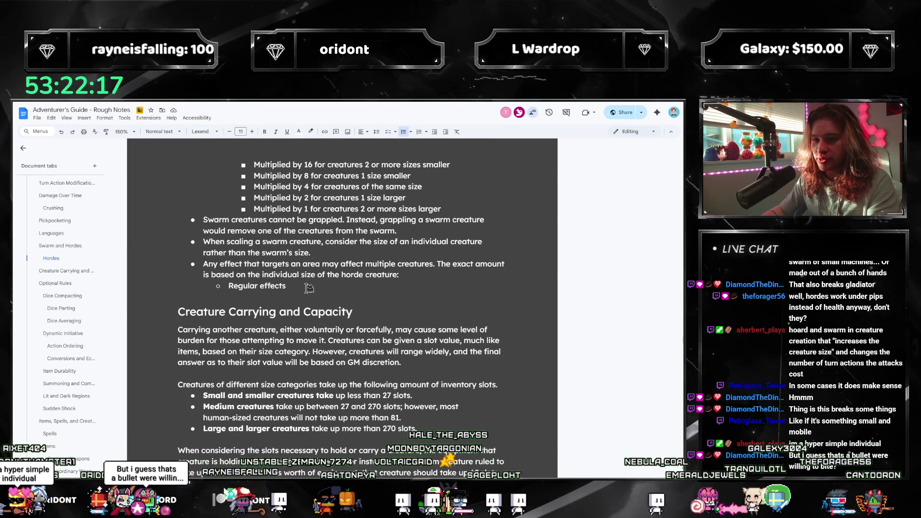
pyautogui.hotkey('ctrl', 'shift', 'Up')
pyautogui.hotkey('ctrl', 'shift', 'Right')
pyautogui.hotkey('ctrl', 'shift', 'Right')
pyautogui.hotkey('ctrl', 'shift', 'Right')
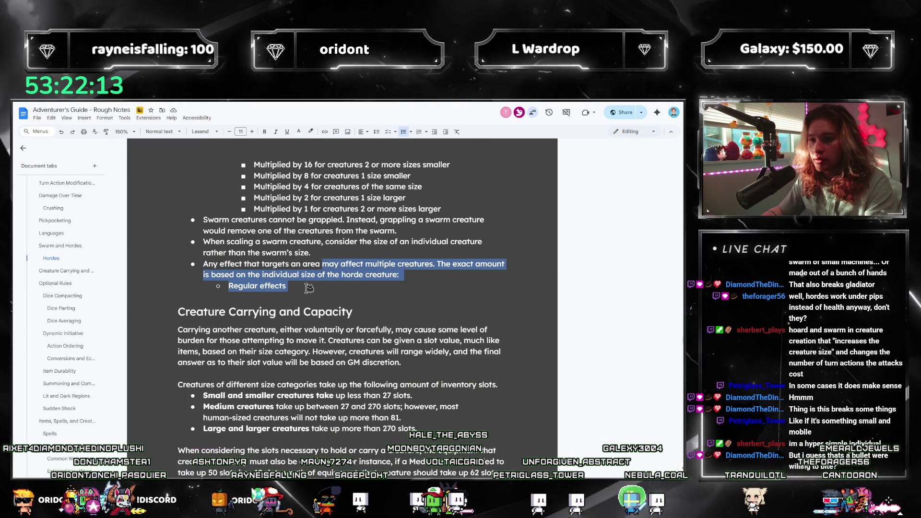
pyautogui.press('BackSpace')
pyautogui.write(', as well as effects that only targe a sin')
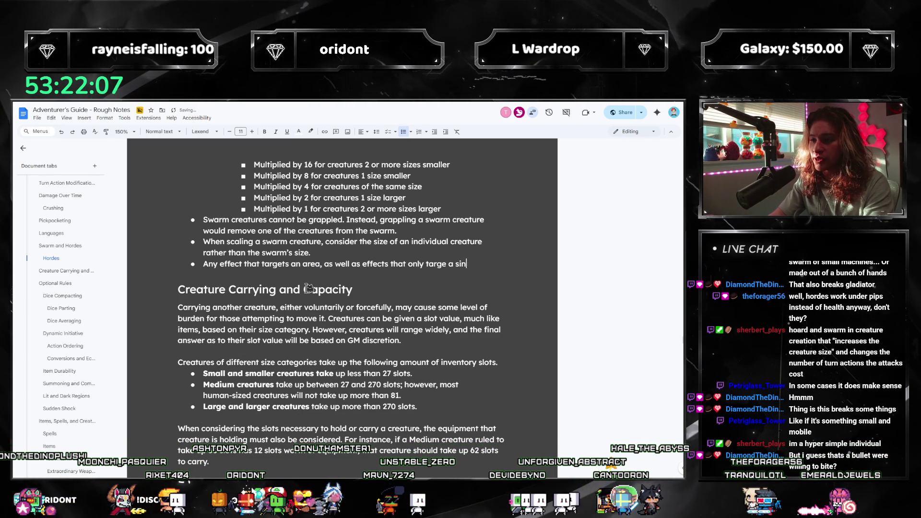
pyautogui.press('BackSpace')
pyautogui.press('BackSpace')
pyautogui.press('BackSpace')
pyautogui.press('BackSpace')
pyautogui.press('BackSpace')
pyautogui.press('BackSpace')
pyautogui.write('t a single cre')
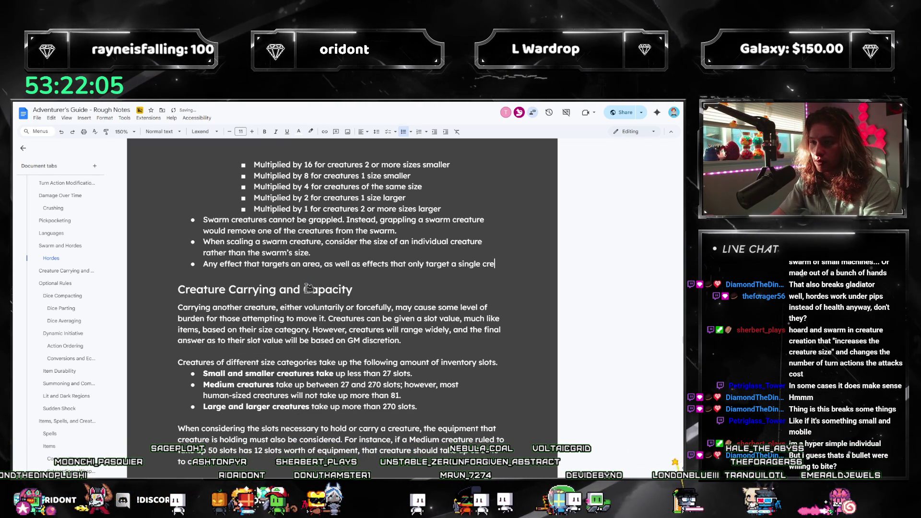
pyautogui.write('ature, may have profou')
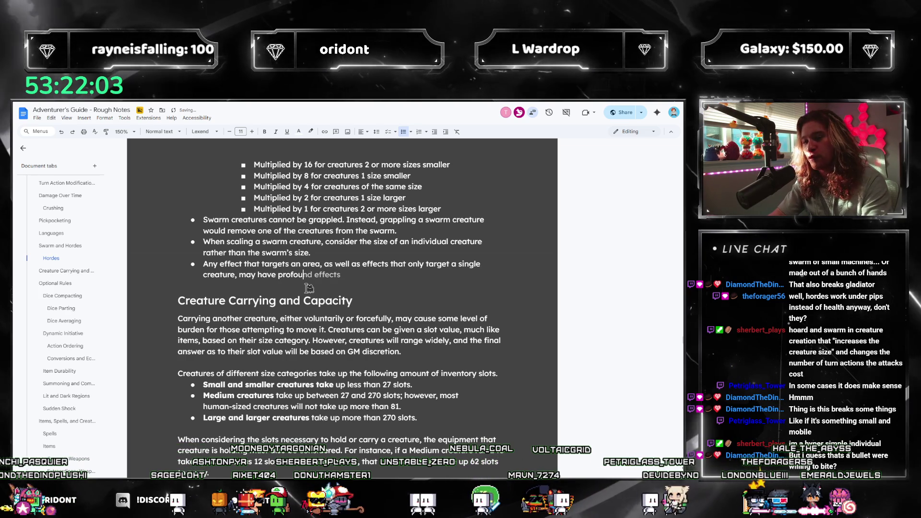
pyautogui.write('nd differences from their normal uses.')
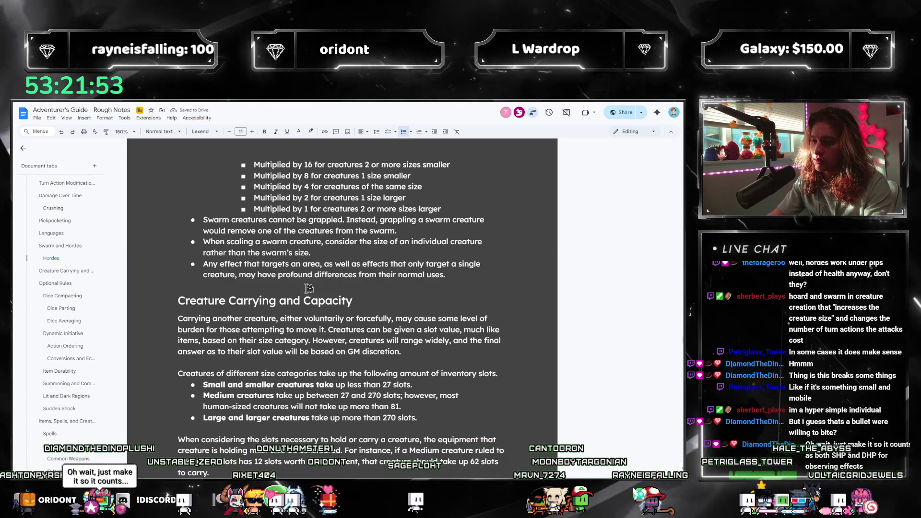
pyautogui.press('BackSpace')
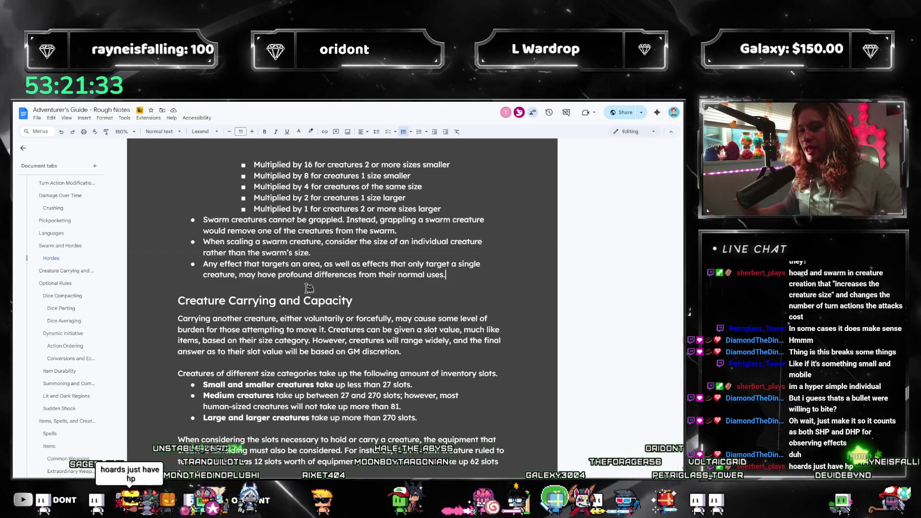
pyautogui.click(203, 264)
pyautogui.press('BackSpace')
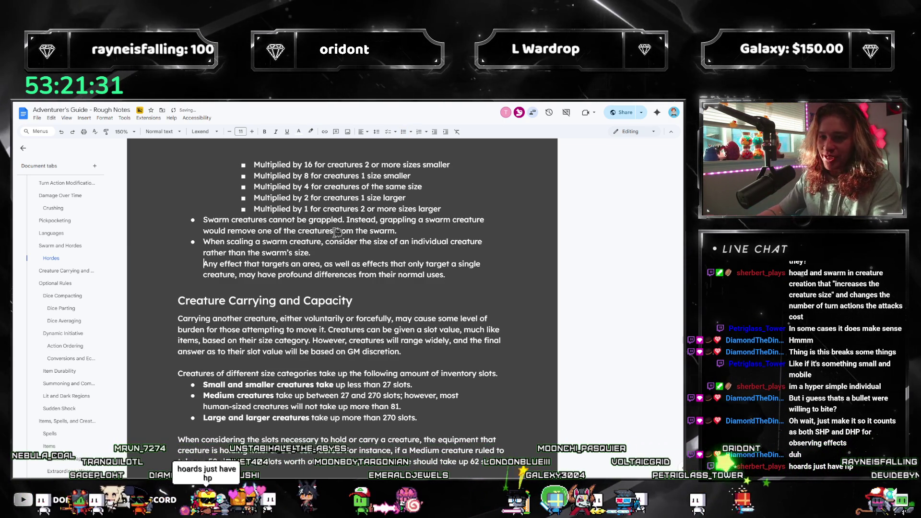
# - Outdent the paragraph and add 'Some effects may not be listed, and nuance must be considered under GM discretion.'
pyautogui.press('BackSpace')
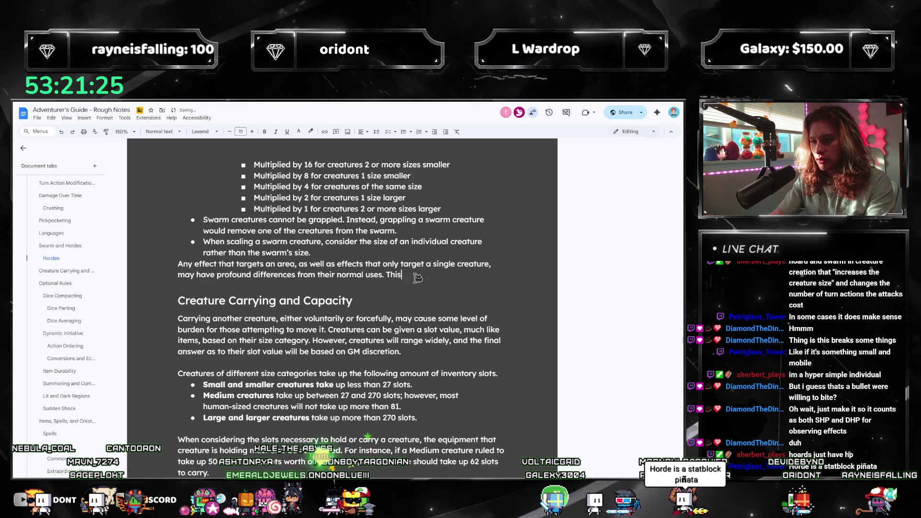
pyautogui.press('BackSpace')
pyautogui.press('BackSpace')
pyautogui.press('BackSpace')
pyautogui.write('If n')
pyautogui.press('BackSpace')
pyautogui.press('BackSpace')
pyautogui.press('BackSpace')
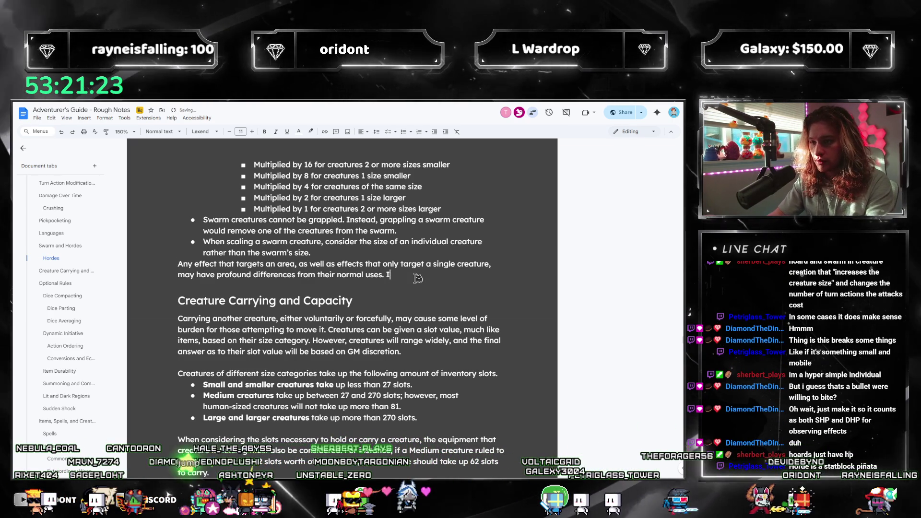
pyautogui.write('Some effects may not be listed')
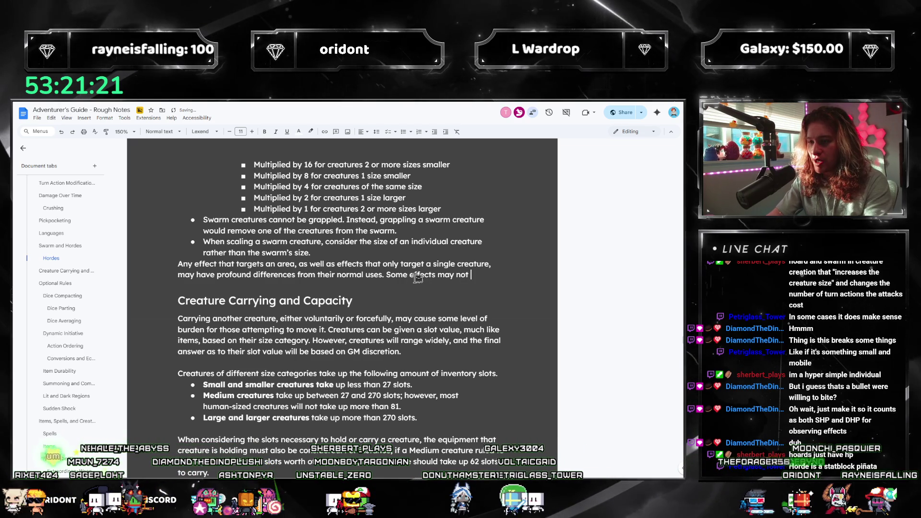
pyautogui.write(', and ')
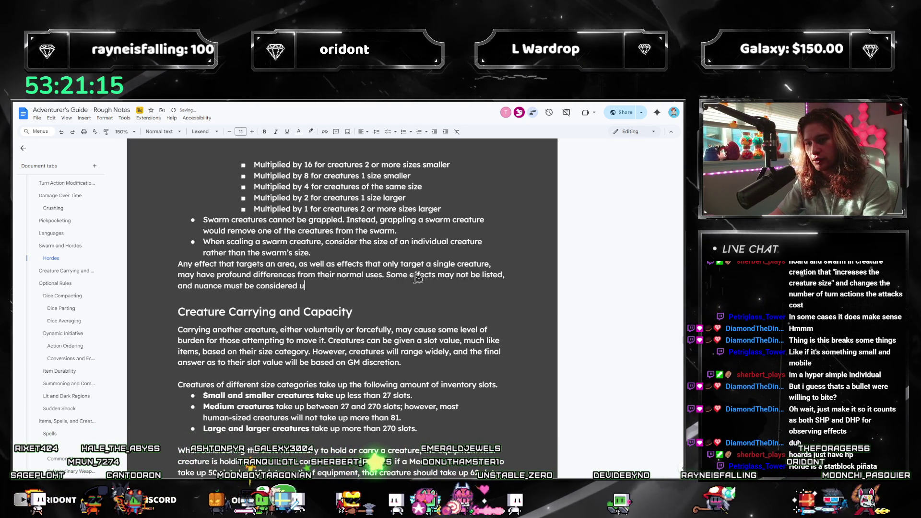
pyautogui.write('nuance must be considered under GM discretio')
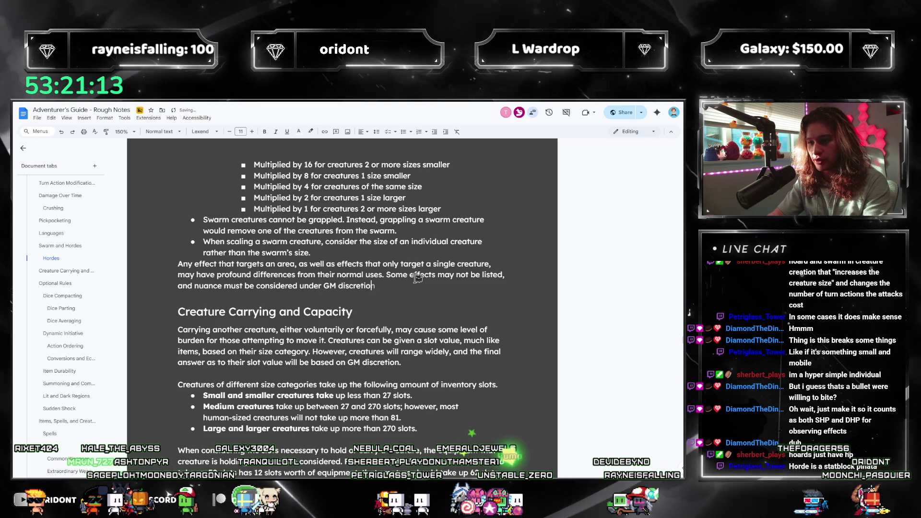
pyautogui.write('n. The following should')
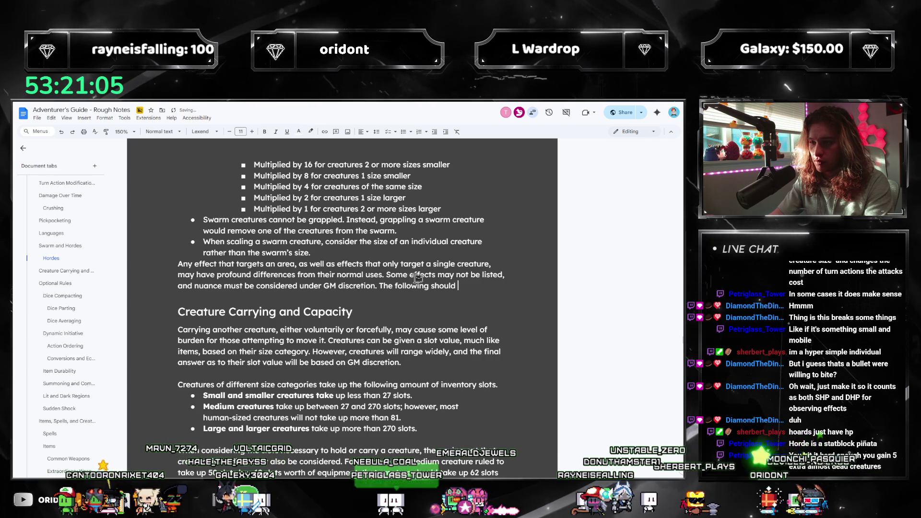
pyautogui.press('BackSpace')
pyautogui.press('BackSpace')
pyautogui.press('BackSpace')
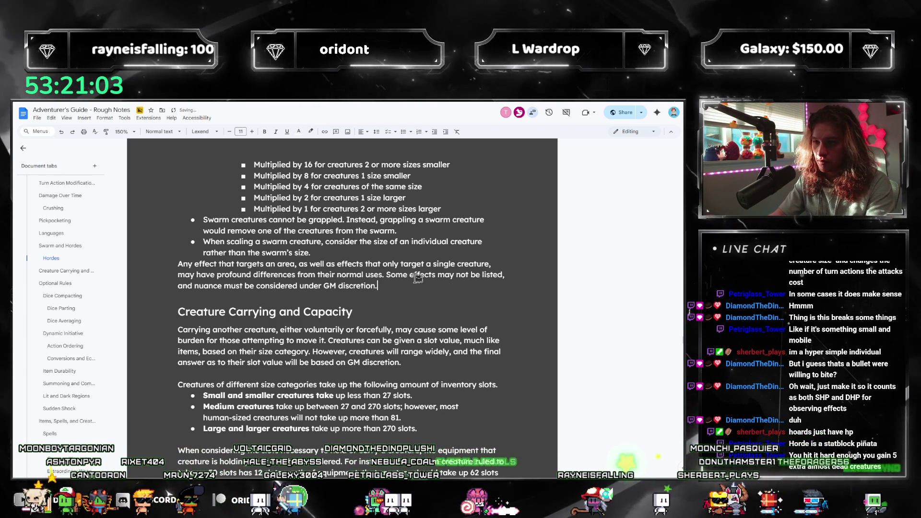
# - Prefix that sentence with 'The following will generally take precedent;' and lowercase 'some'
pyautogui.click(387, 274)
pyautogui.write('The fo')
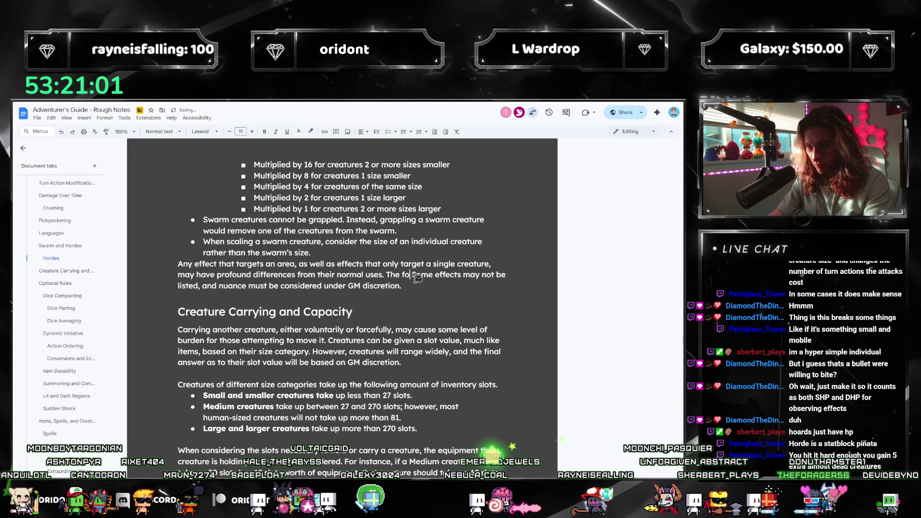
pyautogui.write('llowing will ')
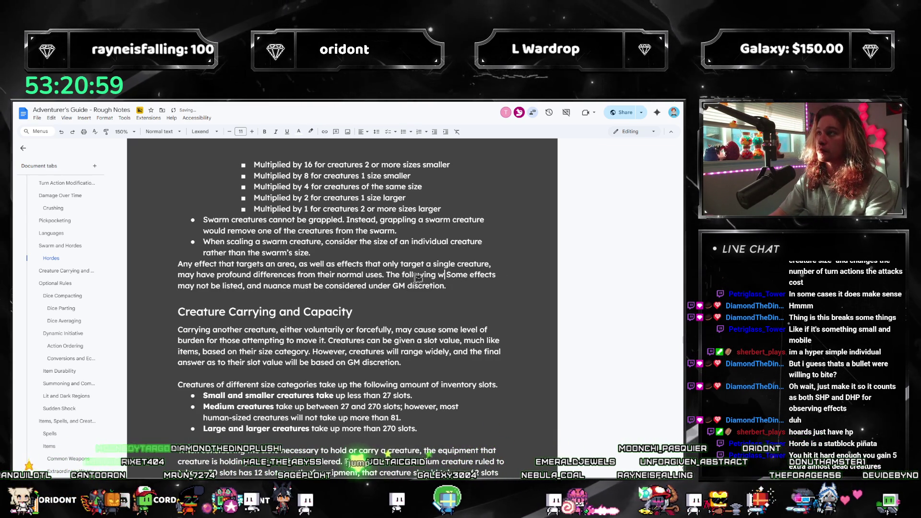
pyautogui.write('generally take ')
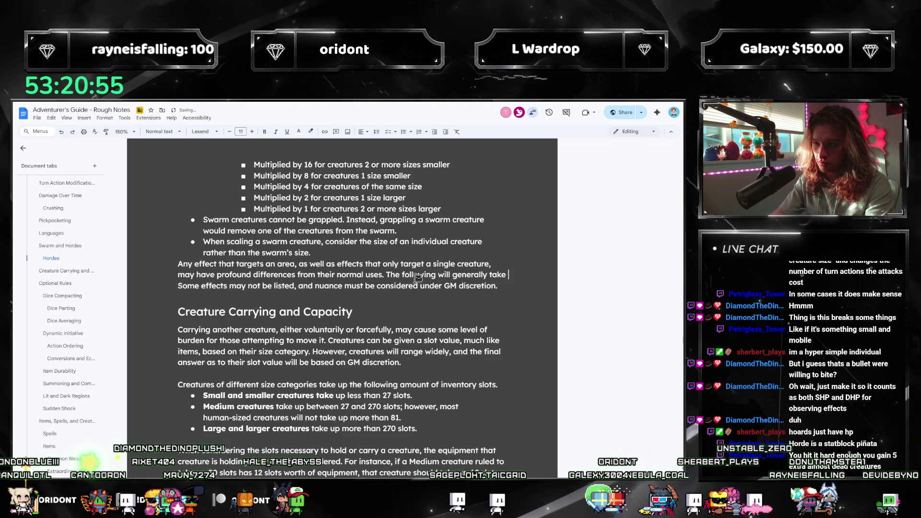
pyautogui.write('precedent, butSome effects may not be listed, and nuance must be considered under')
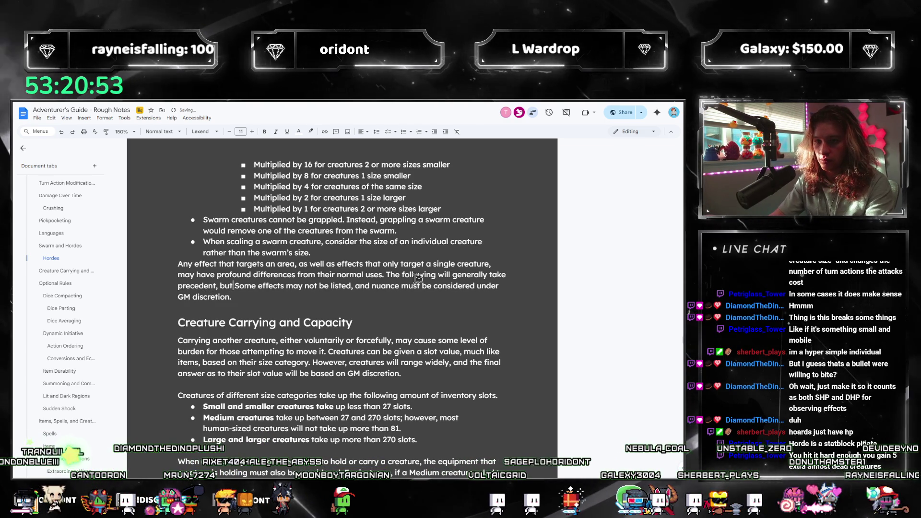
pyautogui.write('t')
pyautogui.press('Delete')
pyautogui.write('s')
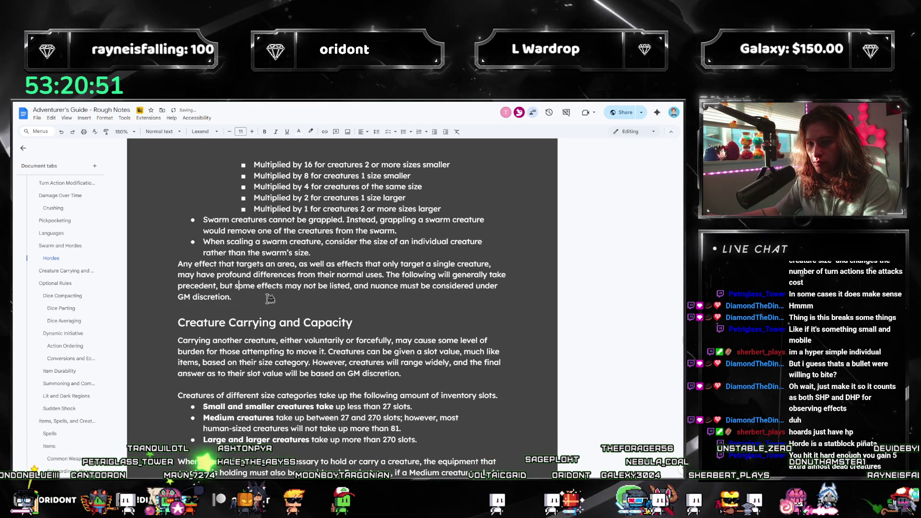
pyautogui.press('Left')
pyautogui.press('Left')
pyautogui.press('BackSpace')
pyautogui.press('BackSpace')
pyautogui.write(';')
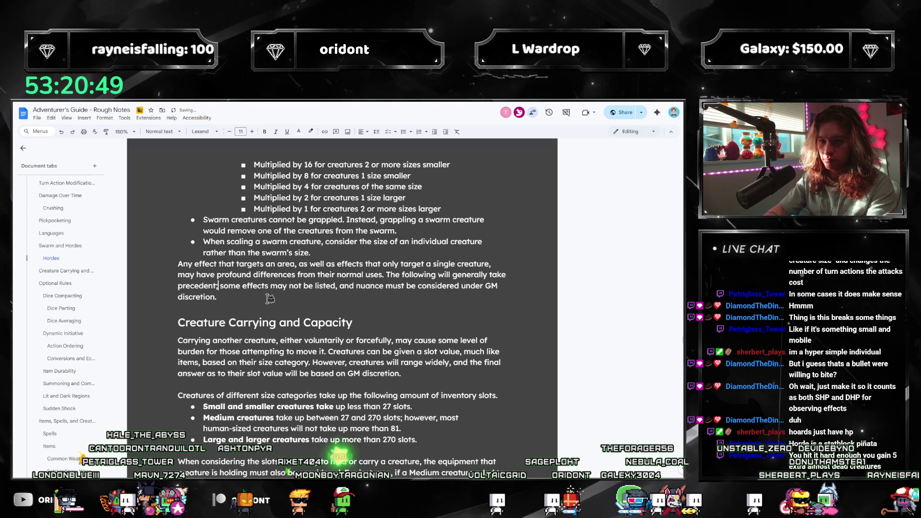
# - Replace 'nuance' with 'the final result' in the GM discretion sentence
pyautogui.click(356, 286)
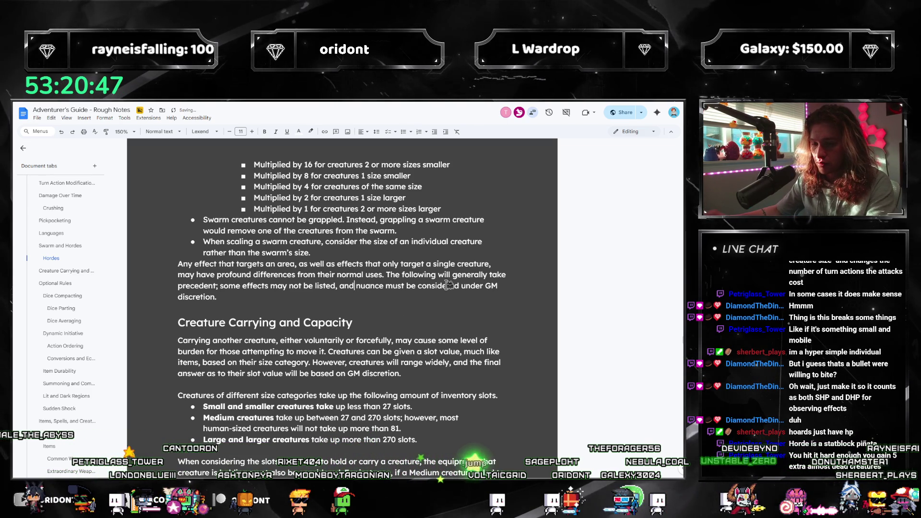
pyautogui.write('overal')
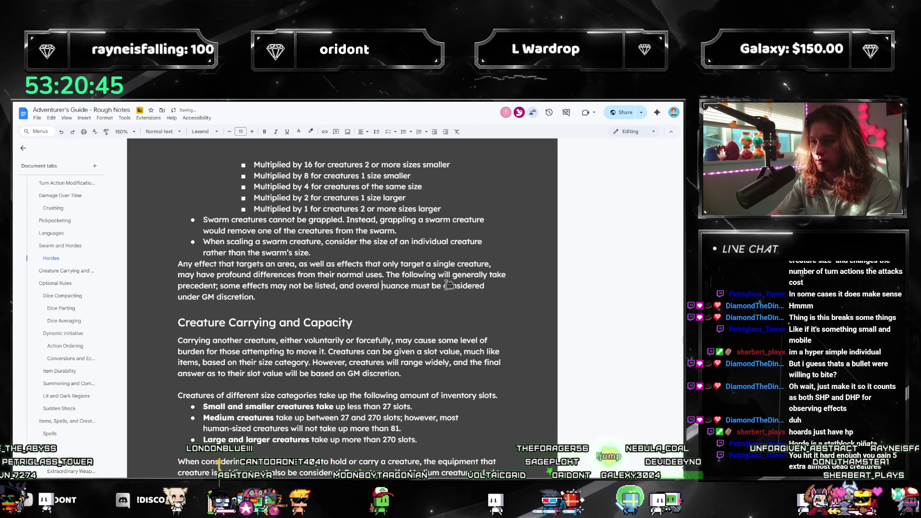
pyautogui.press('BackSpace')
pyautogui.press('BackSpace')
pyautogui.press('BackSpace')
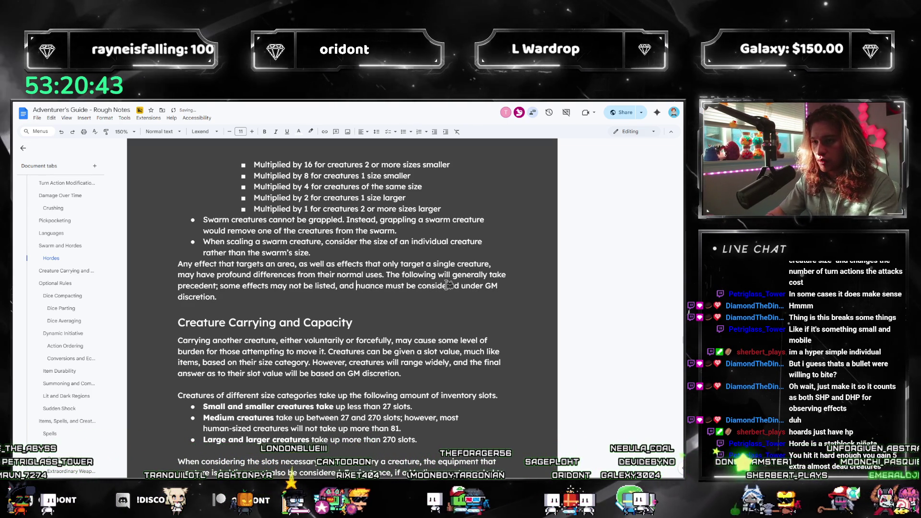
pyautogui.hotkey('ctrl', 'shift', 'Right')
pyautogui.write('the final result')
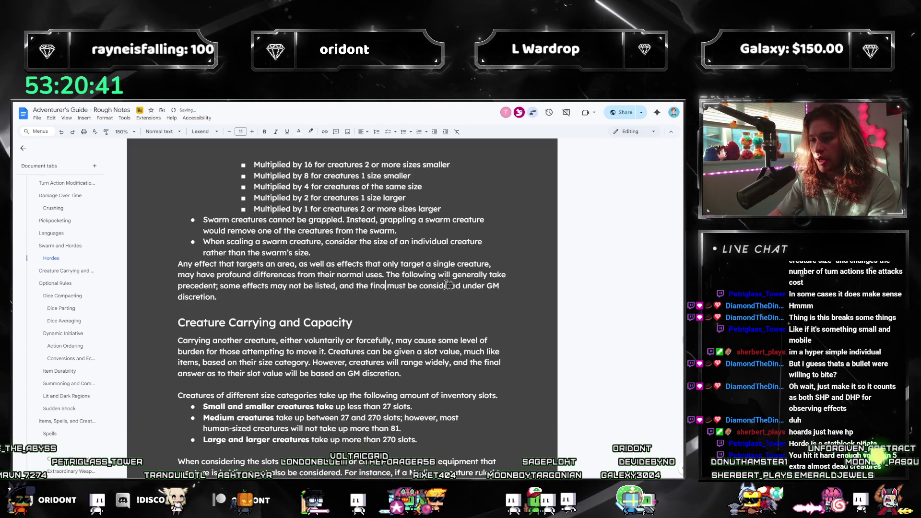
pyautogui.click(280, 322)
# - Add a new empty bullet below the area-effect paragraph
pyautogui.click(315, 286)
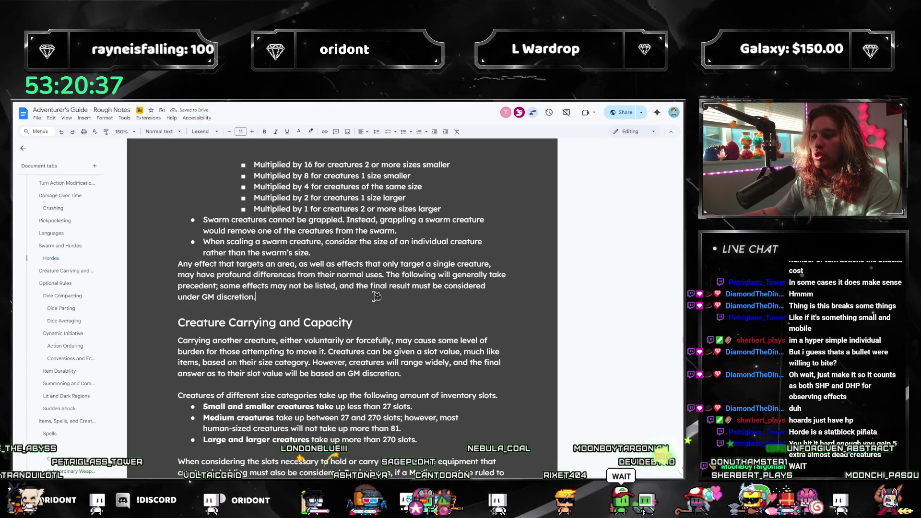
pyautogui.press('Return')
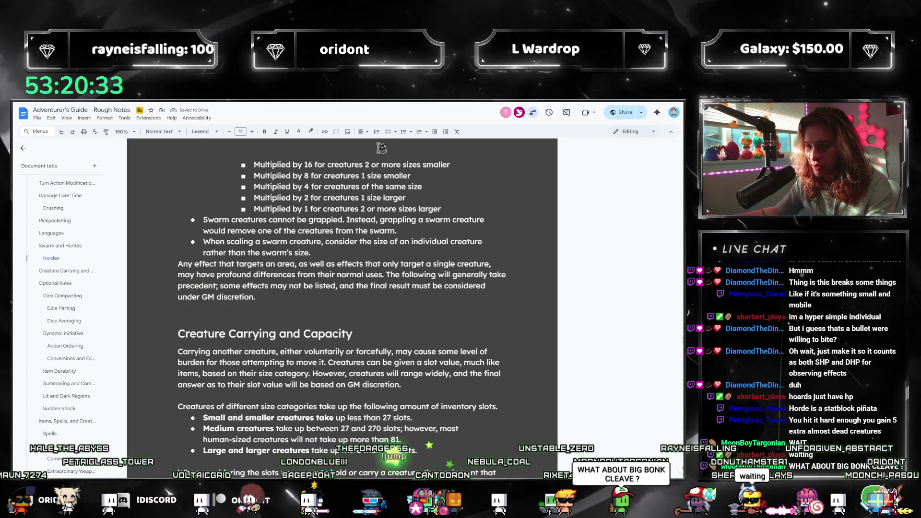
pyautogui.click(404, 132)
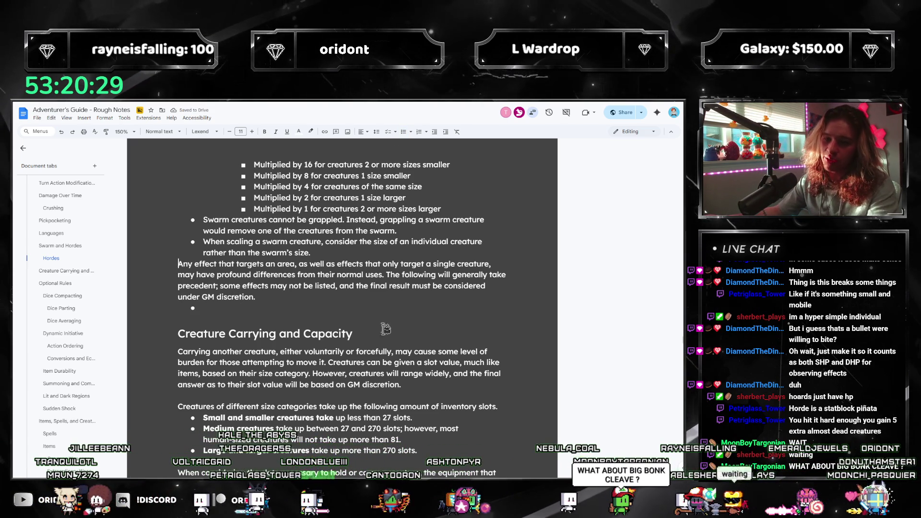
# - Write the area-damage bullet: damage is multiplied by how many creatures fit within the area, doubled
pyautogui.press('Return')
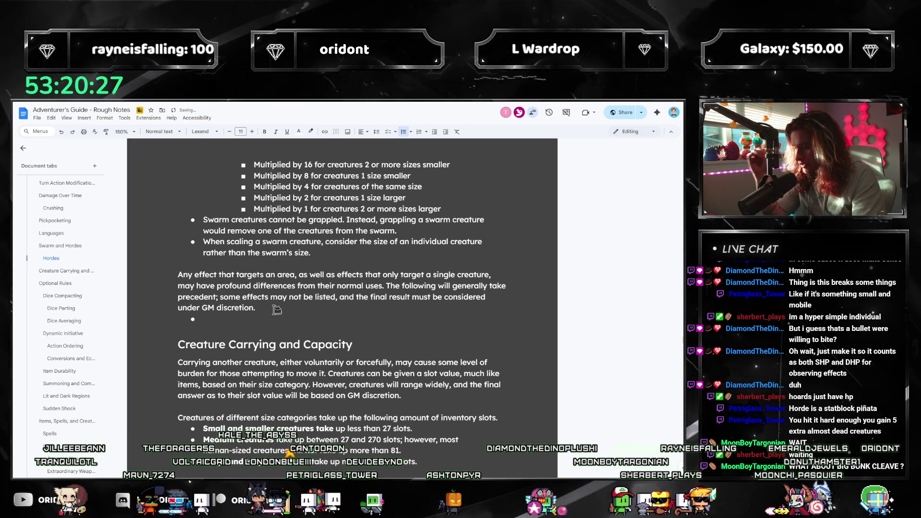
pyautogui.write('Ifan effec')
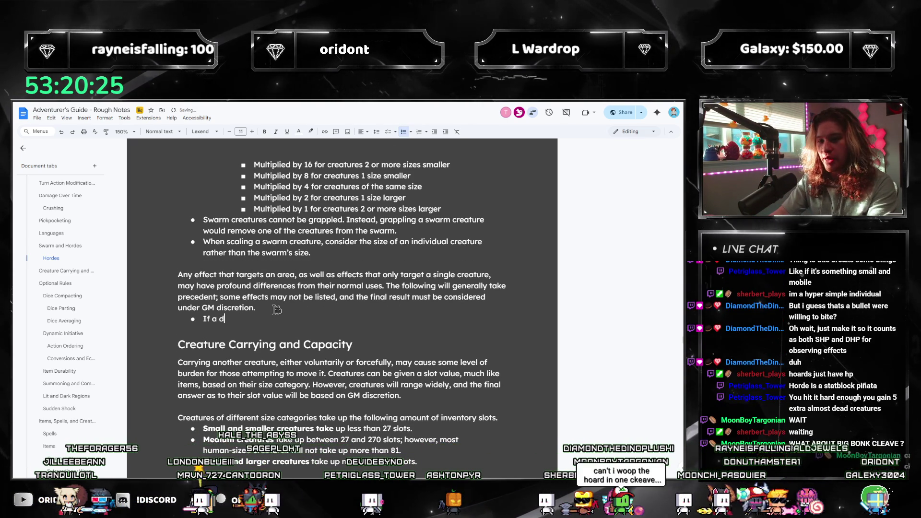
pyautogui.write('t would deal damage ina')
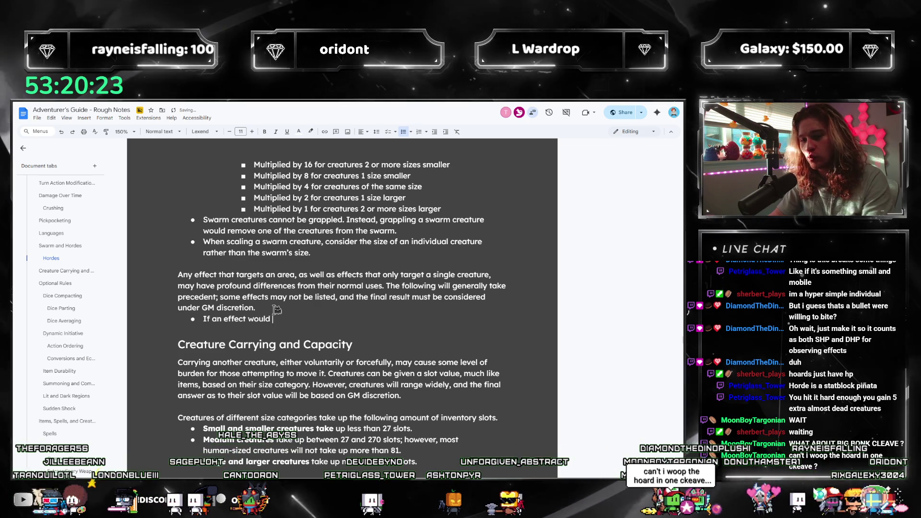
pyautogui.press('BackSpace')
pyautogui.press('BackSpace')
pyautogui.write('an area, it will dea')
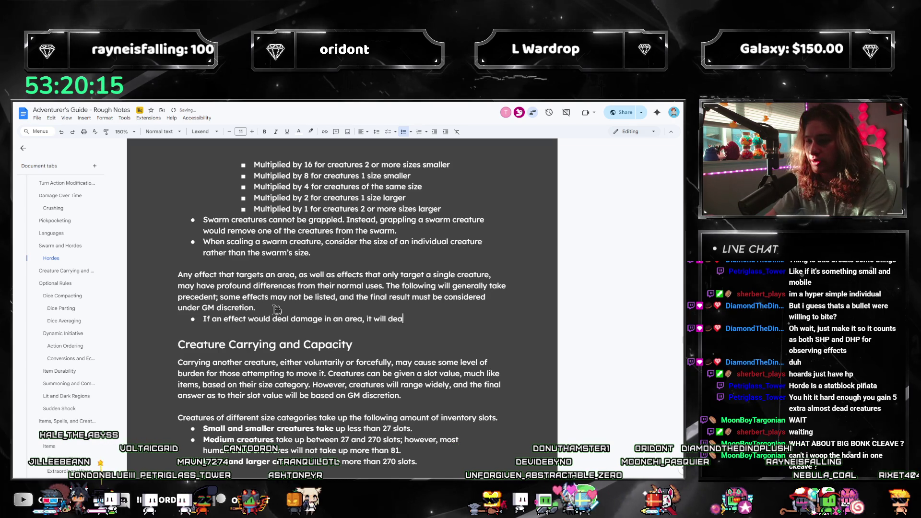
pyautogui.write('l')
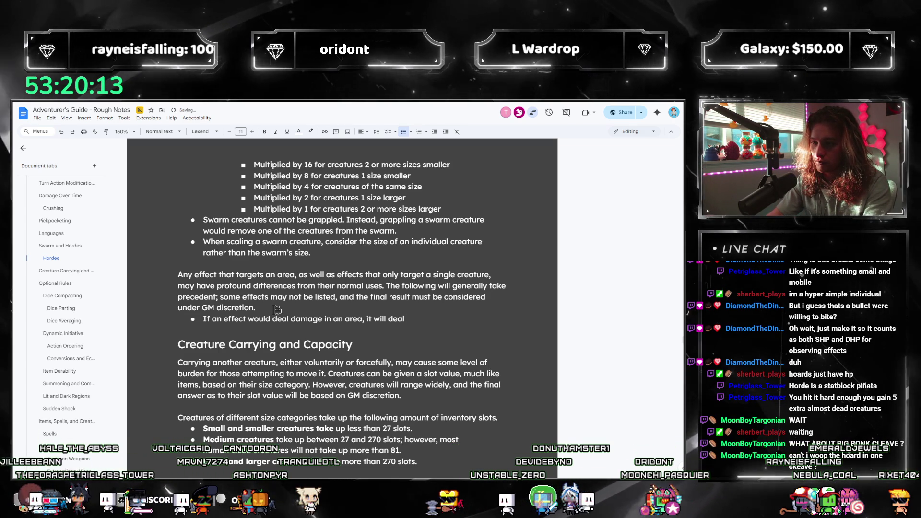
pyautogui.write(' a mul')
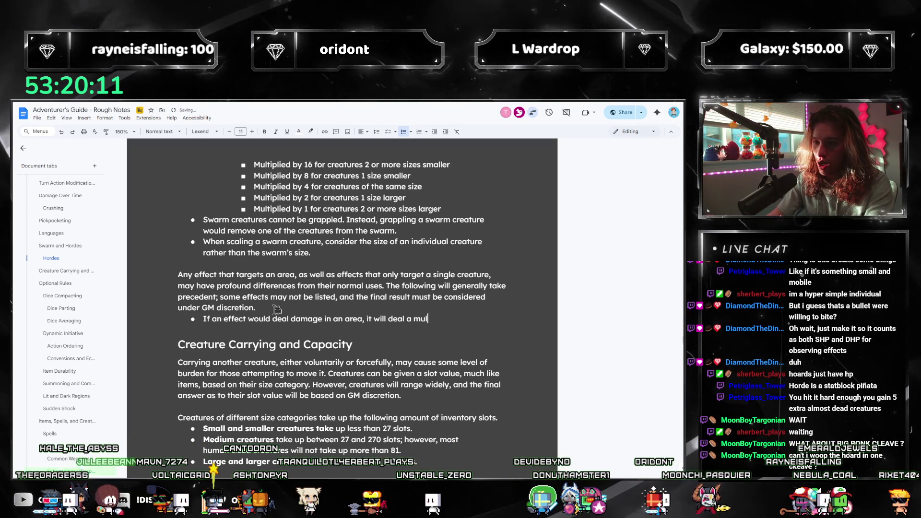
pyautogui.write('tiplied amount of damage instead.')
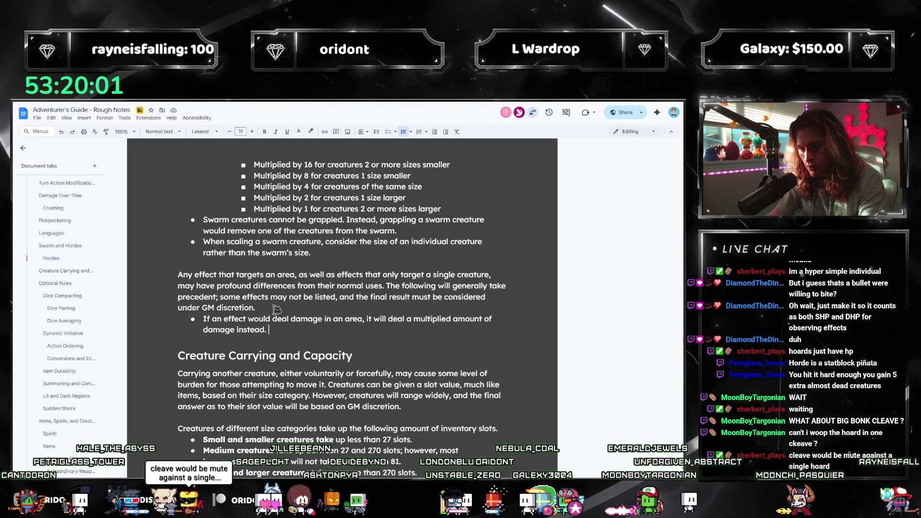
pyautogui.write('The amount is equal to how am')
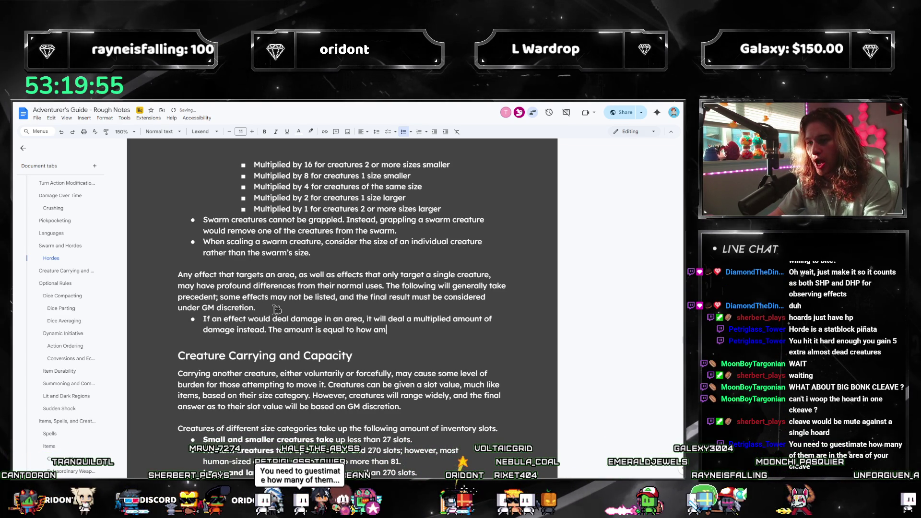
pyautogui.press('BackSpace')
pyautogui.press('BackSpace')
pyautogui.write('many creatures w')
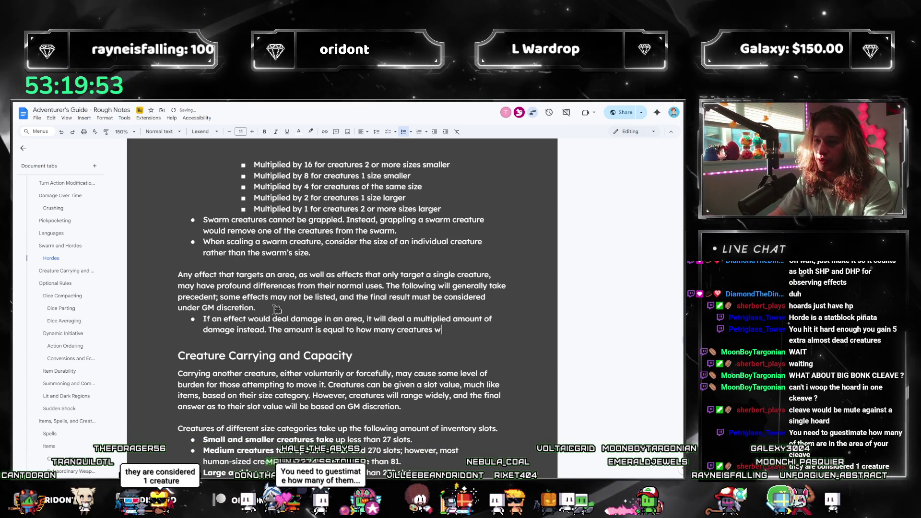
pyautogui.write('ould fit within the')
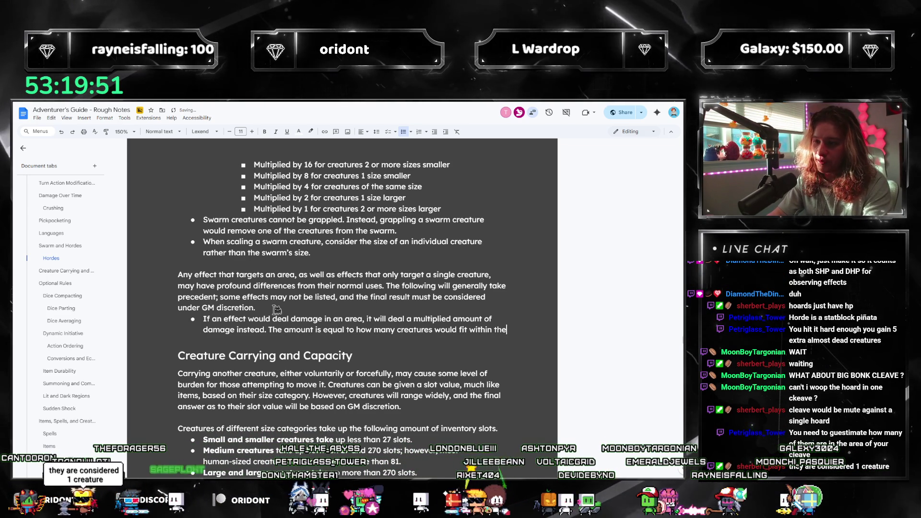
pyautogui.write(' affected area, doubled.')
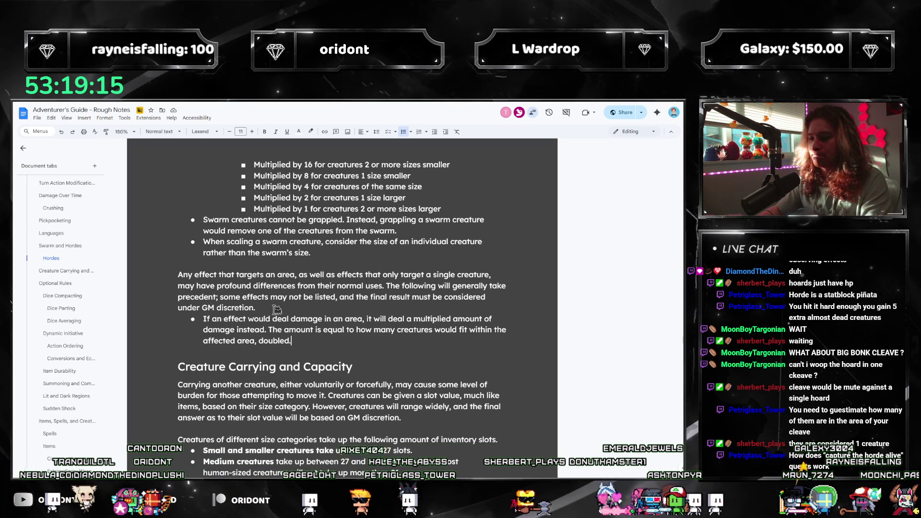
# - Start a new bullet on effects reducing subtrait scores in an area having reduced output or no effect
pyautogui.press('Return')
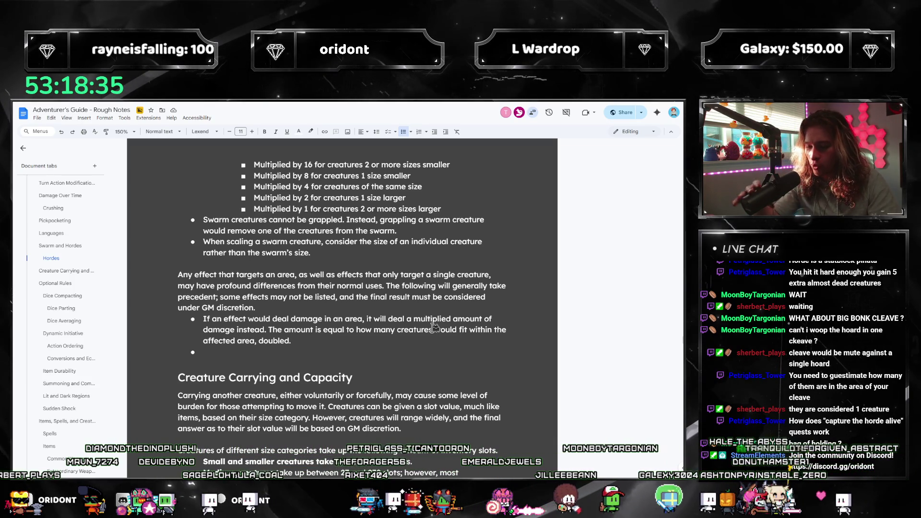
pyautogui.write('Effects tha')
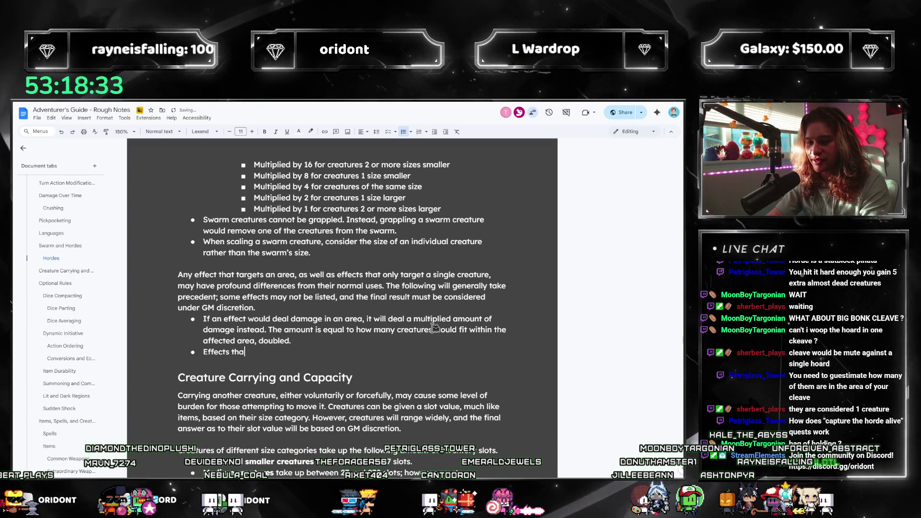
pyautogui.write('t would reduce the stats')
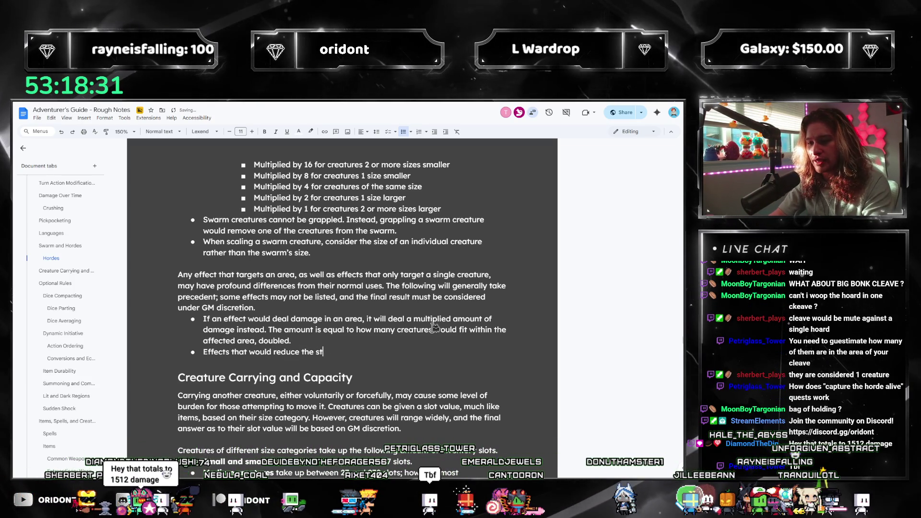
pyautogui.press('BackSpace')
pyautogui.press('BackSpace')
pyautogui.press('BackSpace')
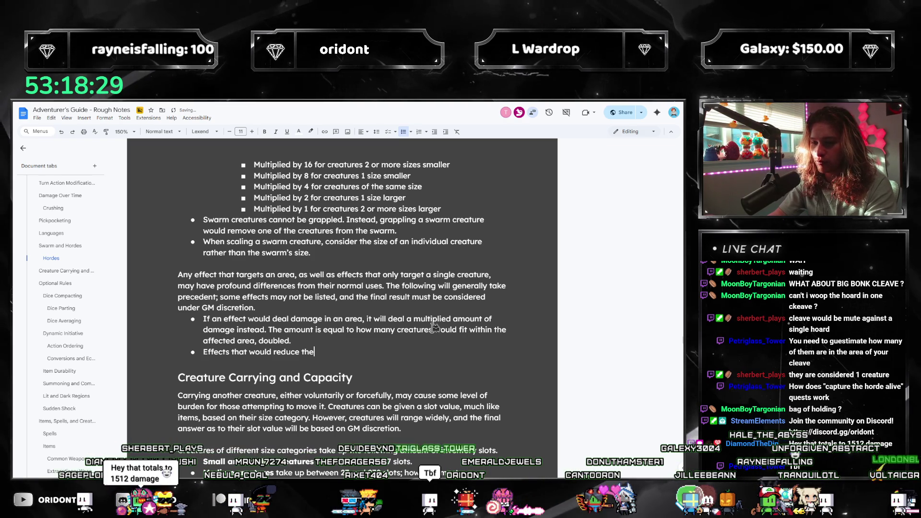
pyautogui.write('subt scores, or s')
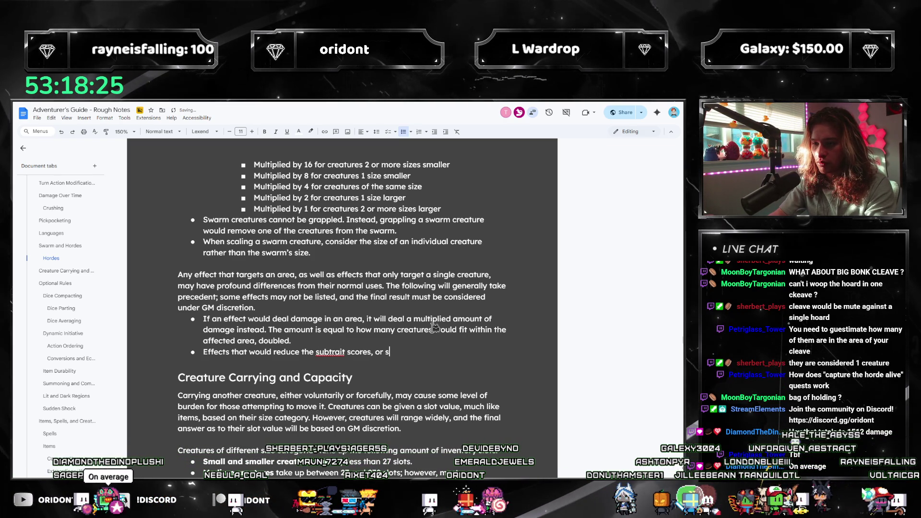
pyautogui.write('imilar ')
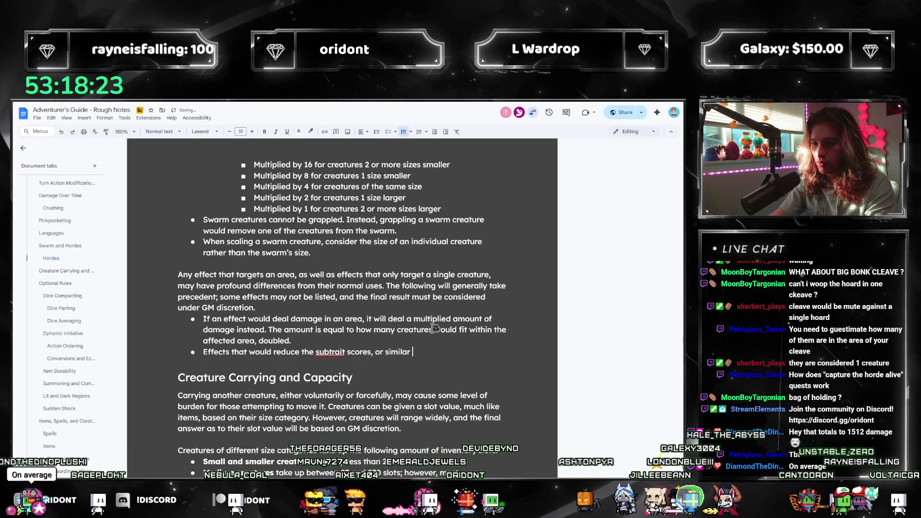
pyautogui.write('n')
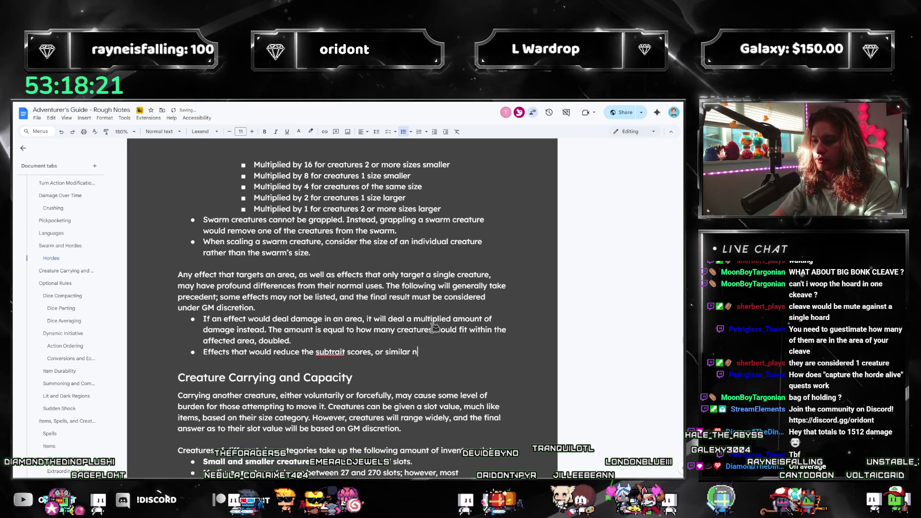
pyautogui.write('on-multiplied stats,')
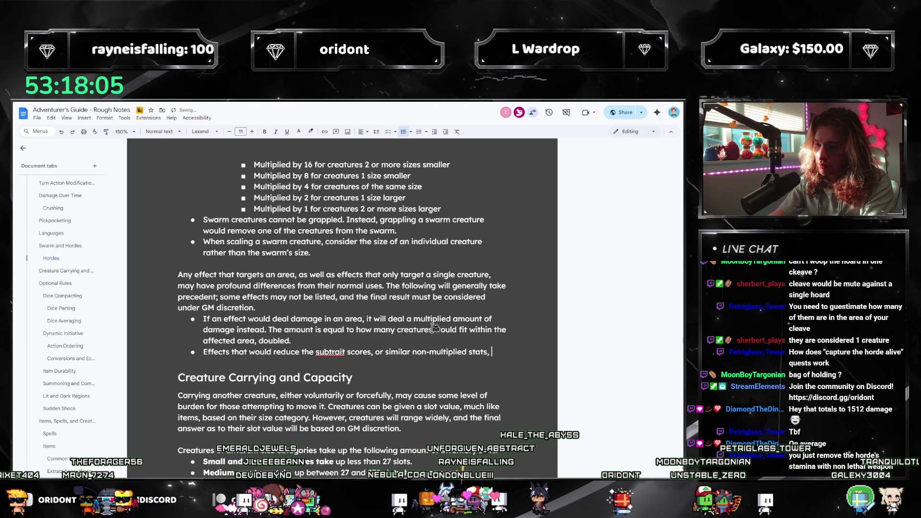
pyautogui.write('in an area ')
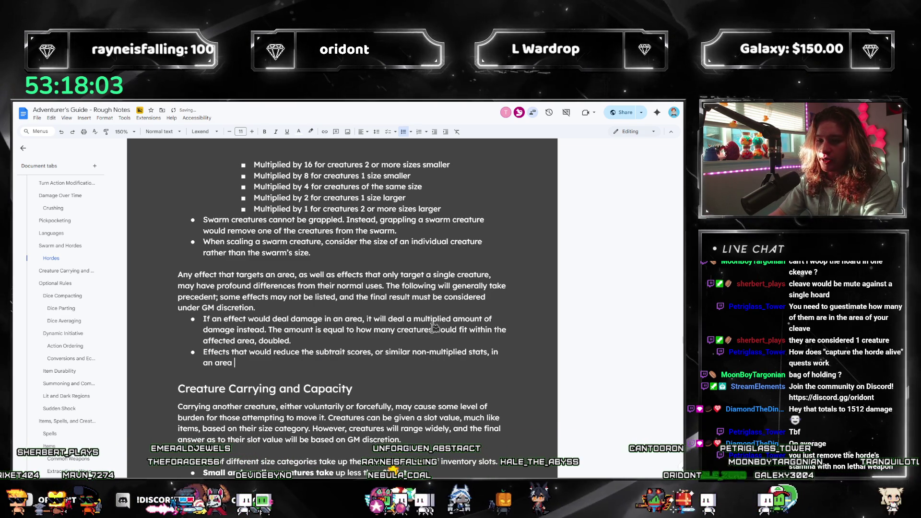
pyautogui.write('of effect ')
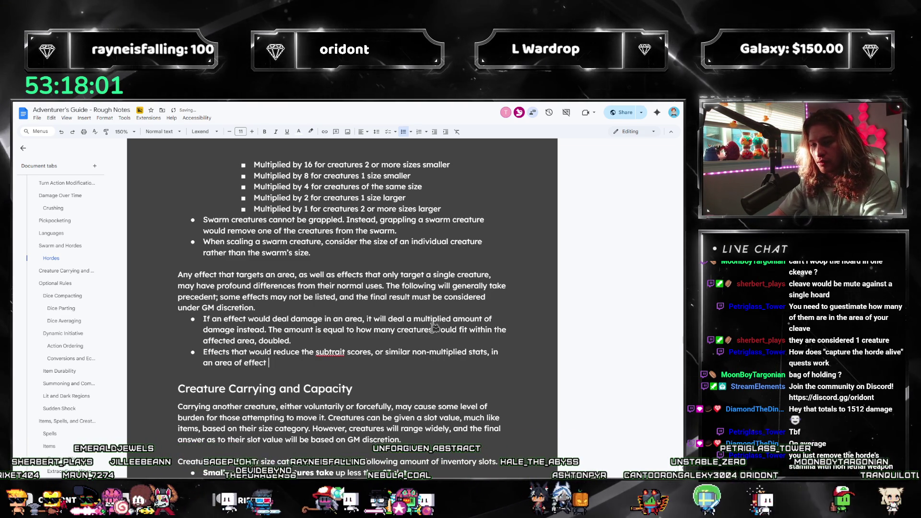
pyautogui.write('may have reduced or completely nullife')
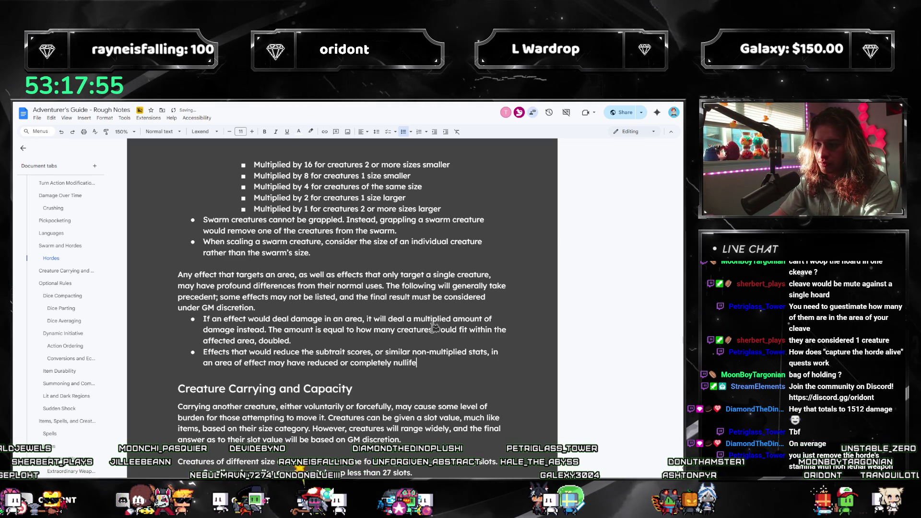
pyautogui.press('BackSpace')
pyautogui.press('BackSpace')
pyautogui.press('BackSpace')
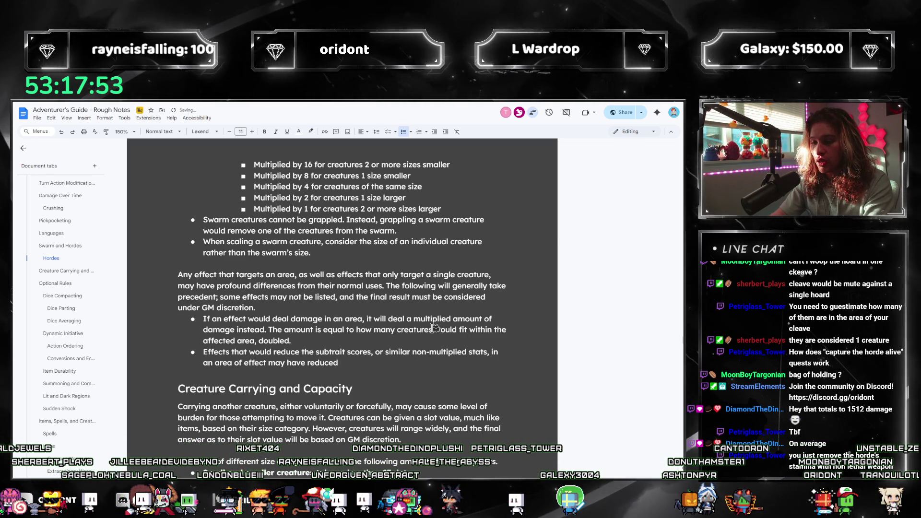
pyautogui.write('output or ')
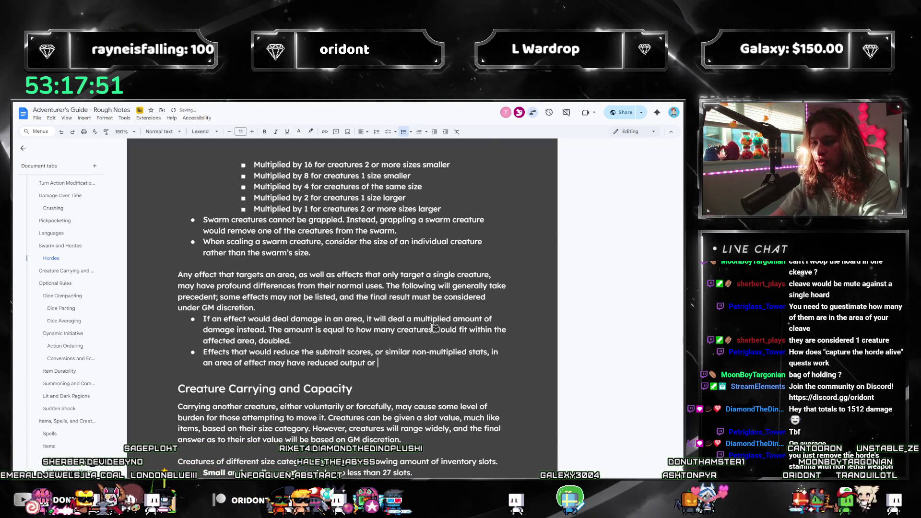
pyautogui.write('no effect at all. The hord')
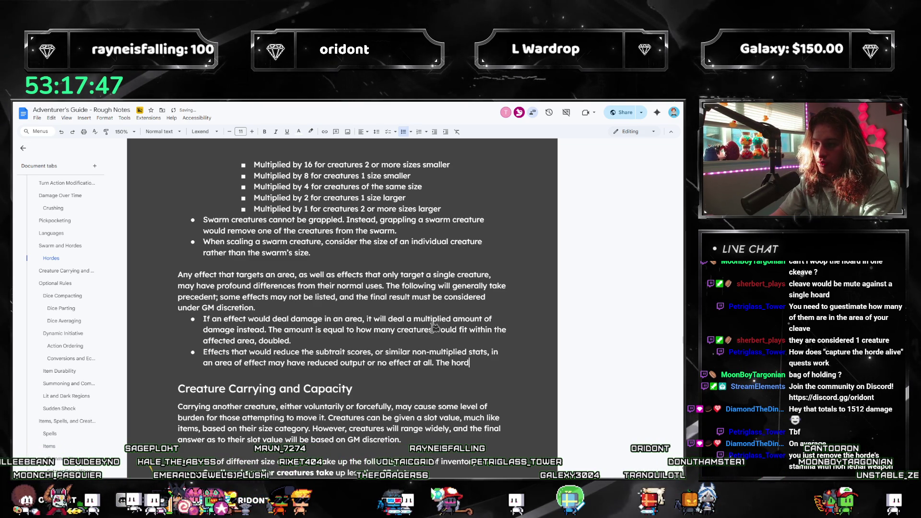
pyautogui.write('wa')
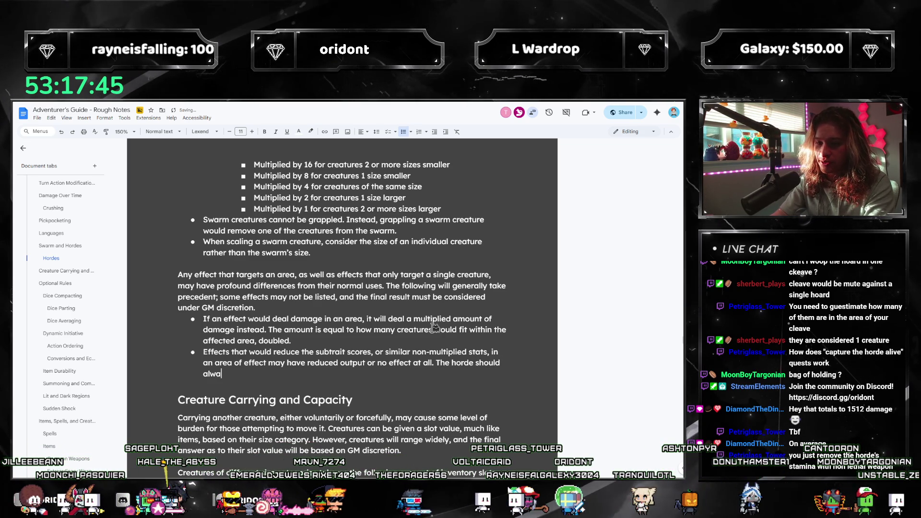
pyautogui.press('BackSpace')
pyautogui.press('BackSpace')
pyautogui.press('BackSpace')
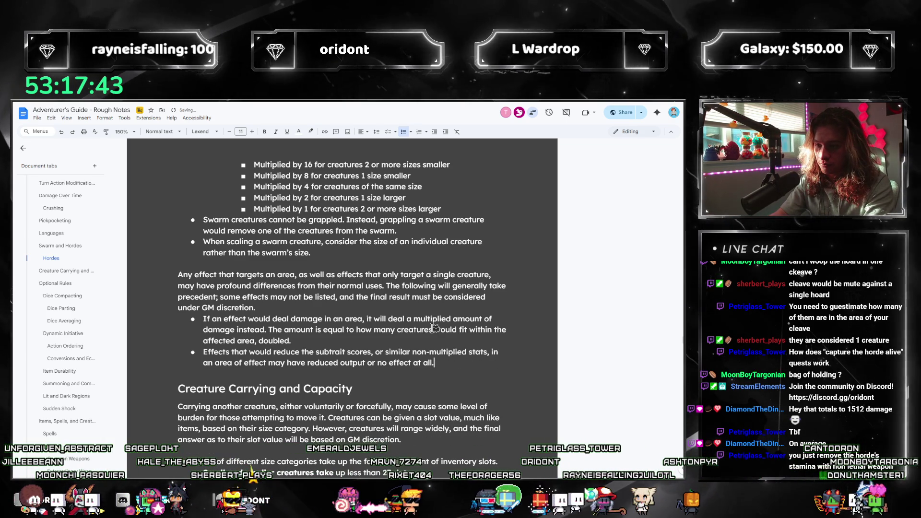
pyautogui.write('.')
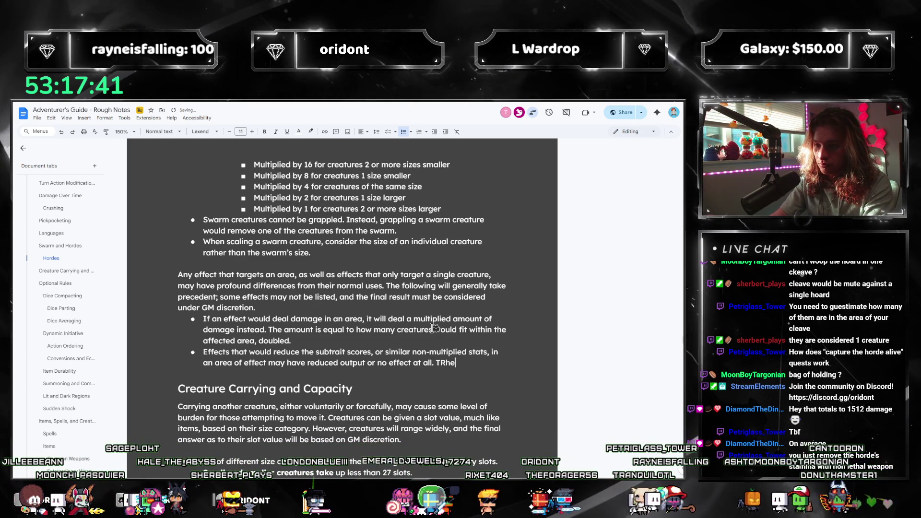
pyautogui.press('BackSpace')
pyautogui.press('BackSpace')
pyautogui.write(', un')
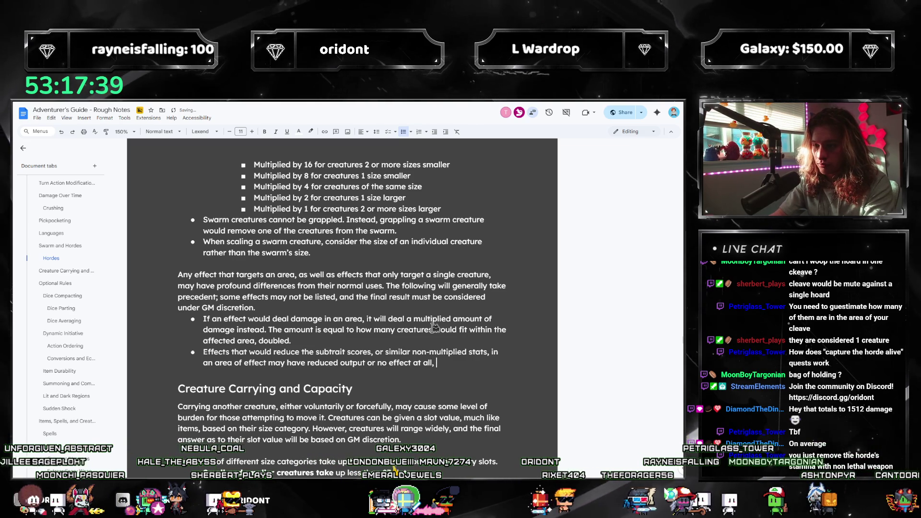
pyautogui.press('BackSpace')
pyautogui.press('BackSpace')
pyautogui.press('BackSpace')
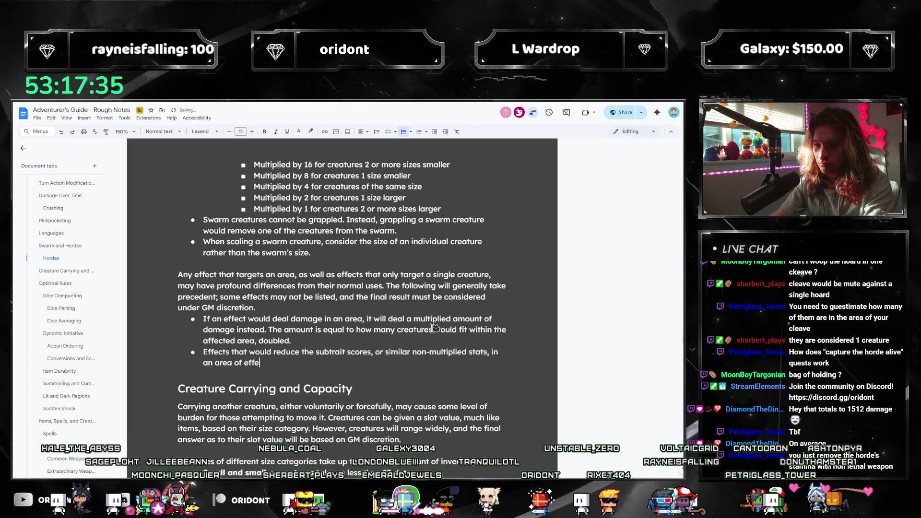
# - Reword the bullet: subtrait-reducing effects on one or more horde creatures may have reduced effects
pyautogui.press('BackSpace')
pyautogui.press('BackSpace')
pyautogui.press('BackSpace')
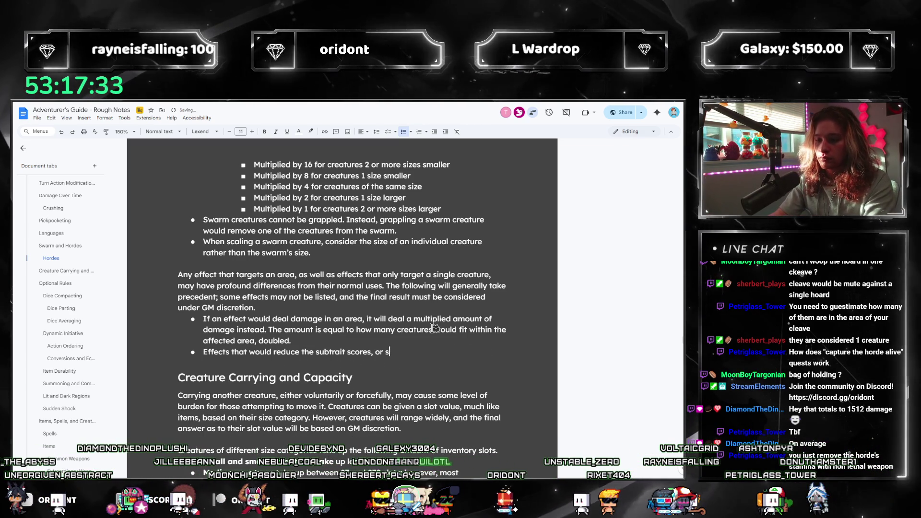
pyautogui.press('BackSpace')
pyautogui.press('BackSpace')
pyautogui.press('BackSpace')
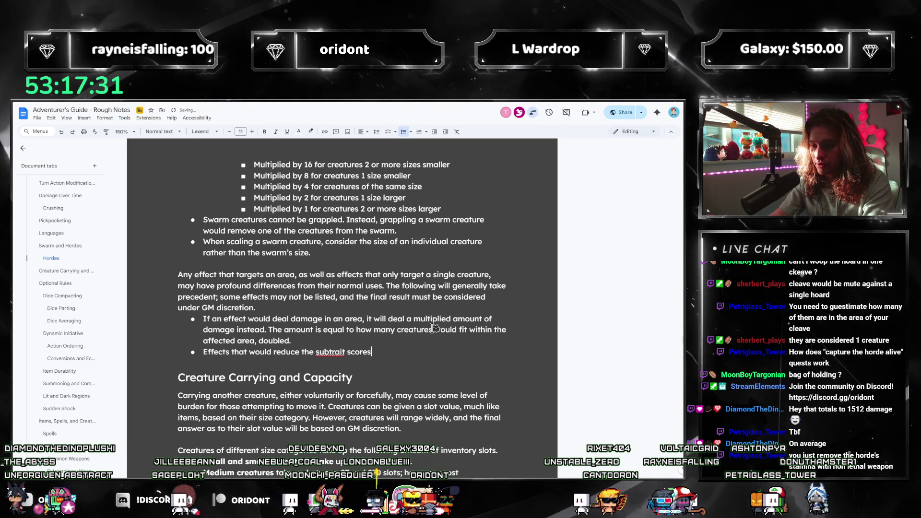
pyautogui.write(' or one or')
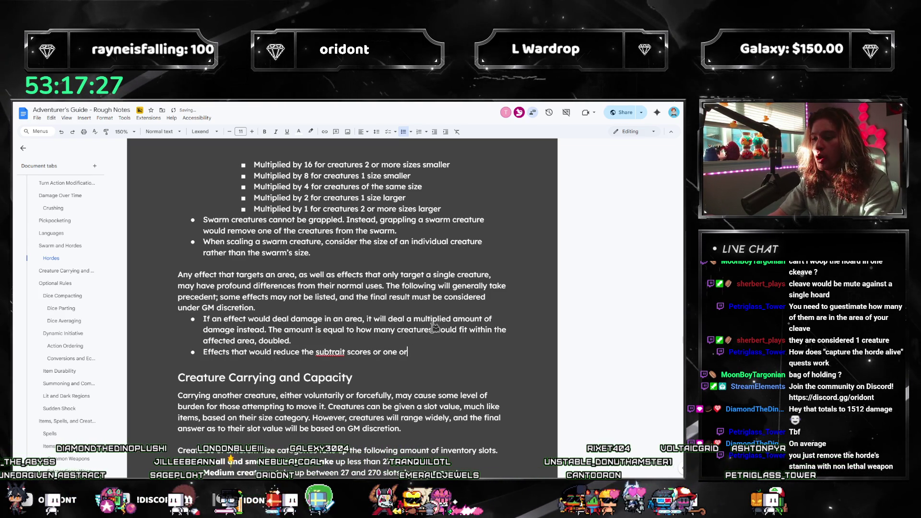
pyautogui.write(' more creatures wti')
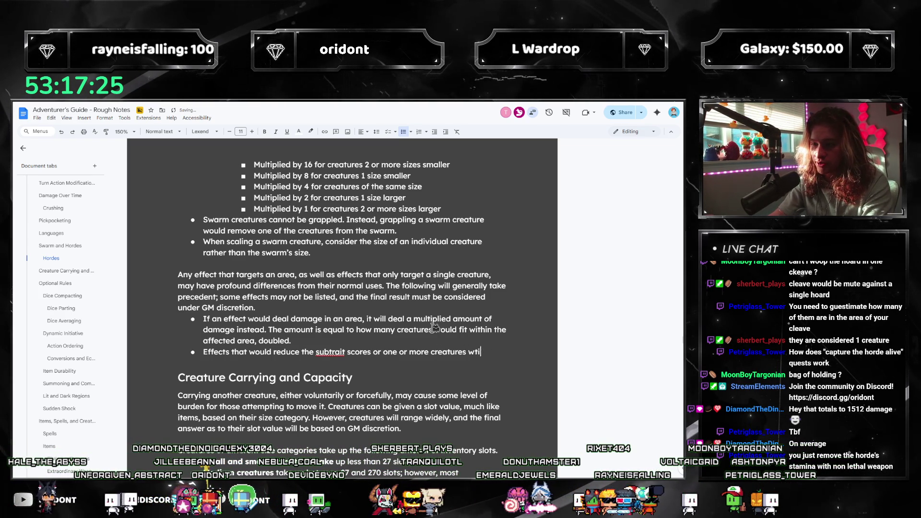
pyautogui.press('BackSpace')
pyautogui.press('BackSpace')
pyautogui.write('ithin the horde ')
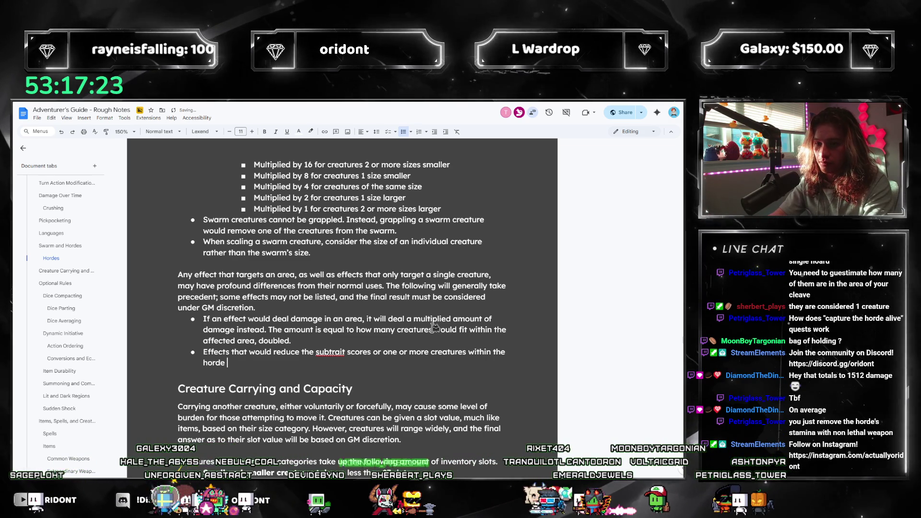
pyautogui.write('may')
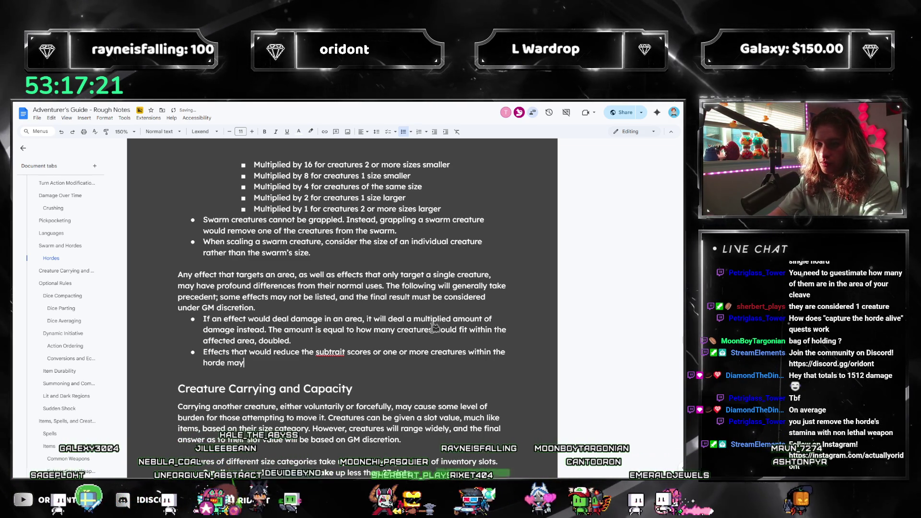
pyautogui.write(' have reduced effect. The effect')
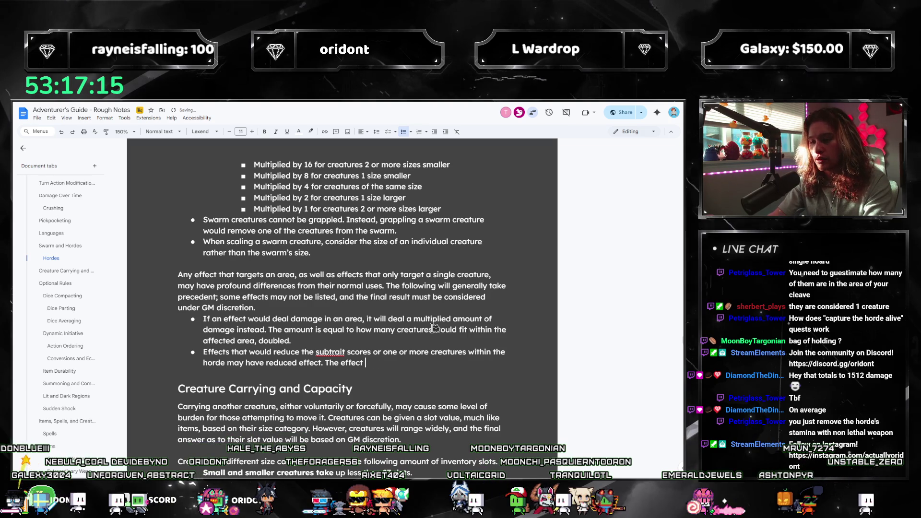
pyautogui.write('d targ')
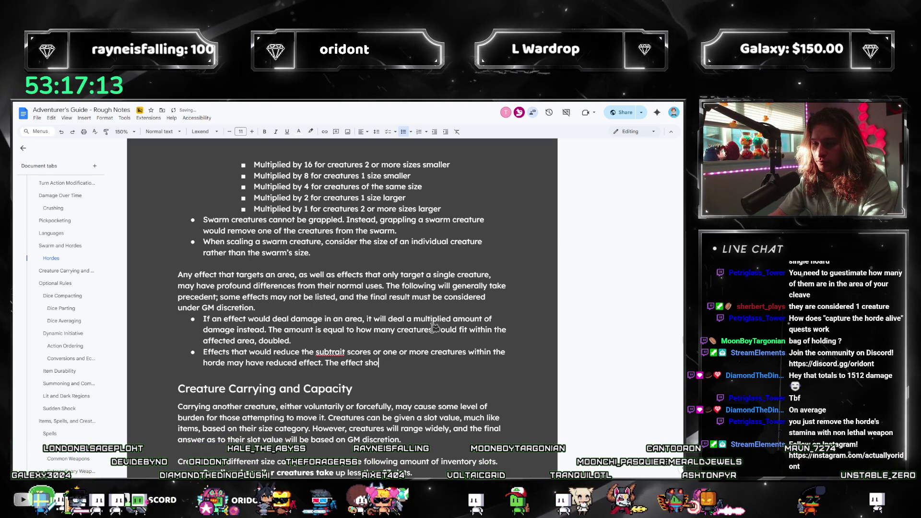
pyautogui.hotkey('ctrl', 'BackSpace')
pyautogui.hotkey('ctrl', 'BackSpace')
pyautogui.hotkey('ctrl', 'BackSpace')
# - Add that final output equals creatures targeted by total horde creatures, rounded down, then start a new bullet
pyautogui.write('Regardless of the a')
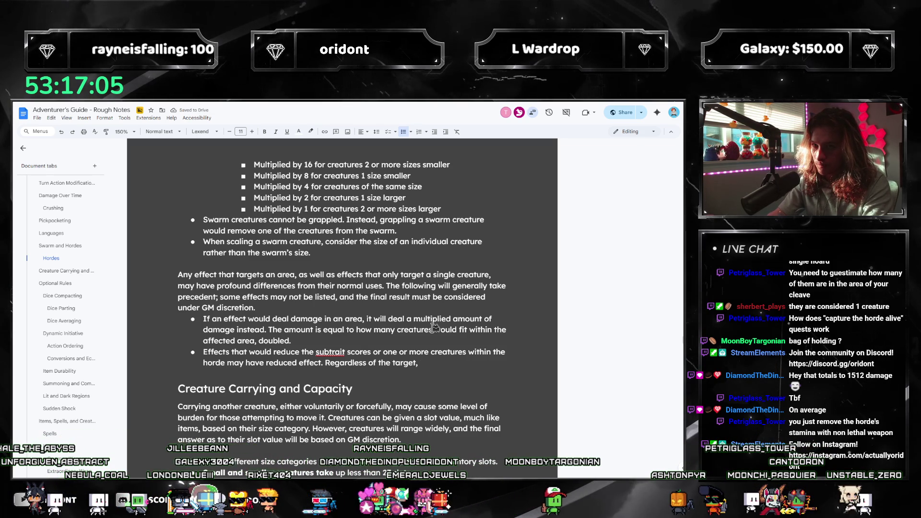
pyautogui.write('it shoul')
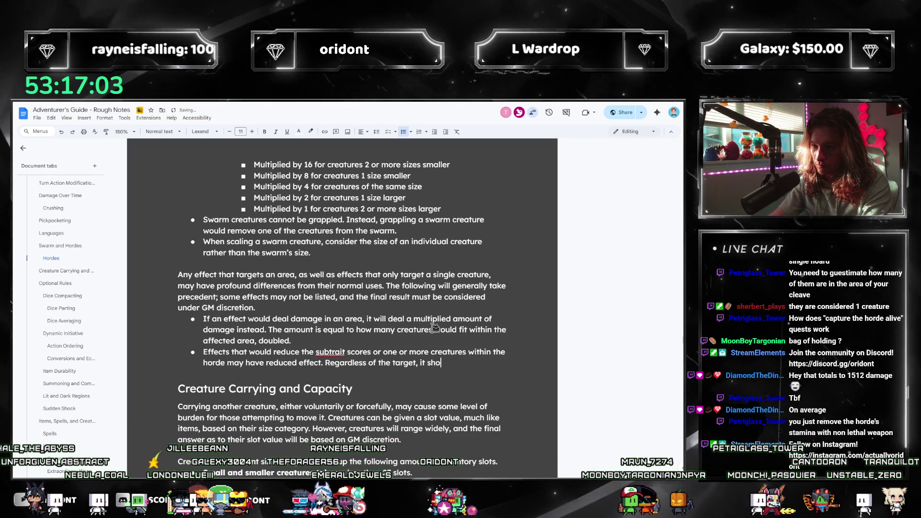
pyautogui.press('BackSpace')
pyautogui.press('BackSpace')
pyautogui.press('BackSpace')
pyautogui.write('the final ou')
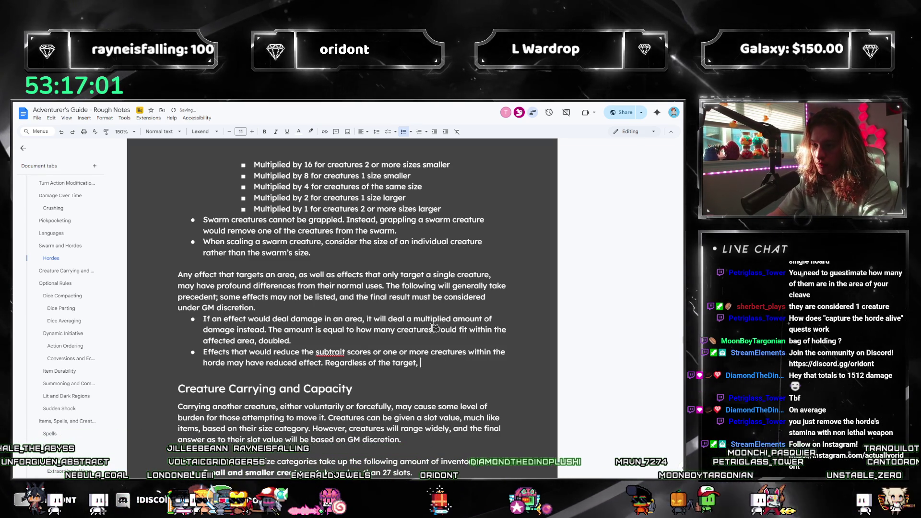
pyautogui.write('tput should')
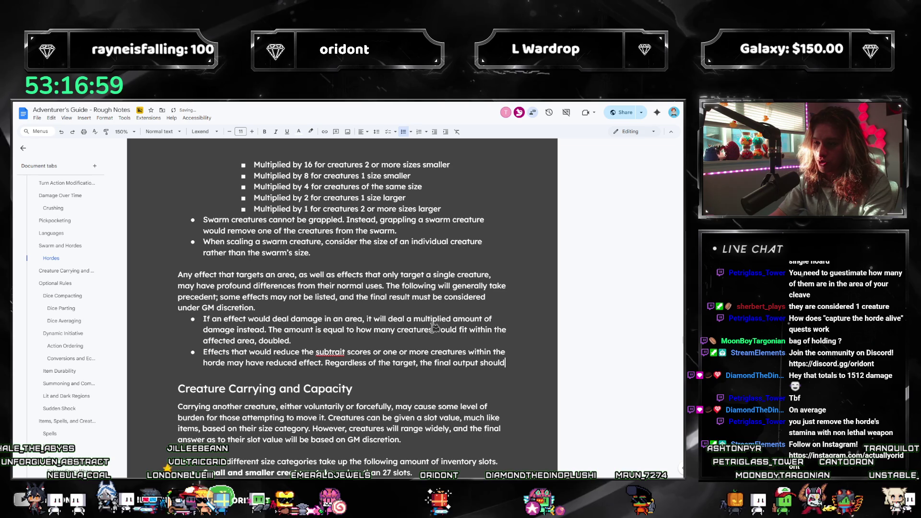
pyautogui.write(' be divided by the nu')
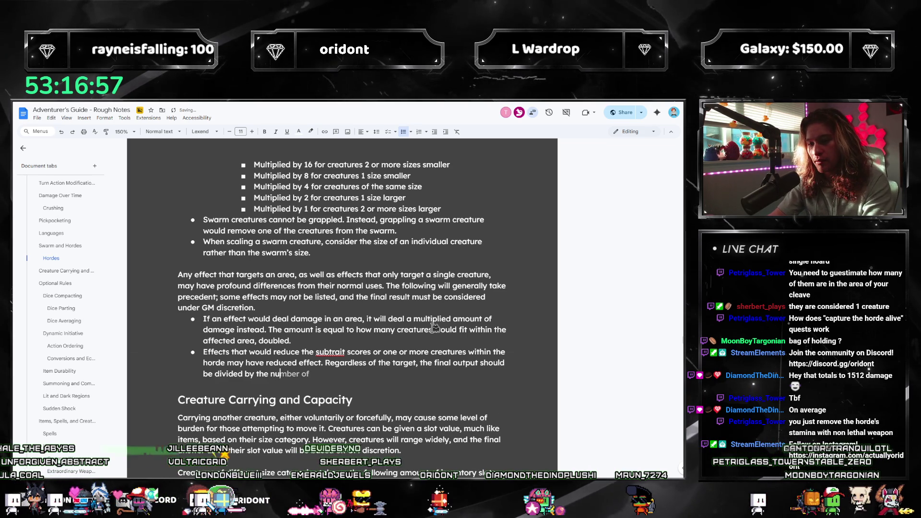
pyautogui.press('BackSpace')
pyautogui.press('BackSpace')
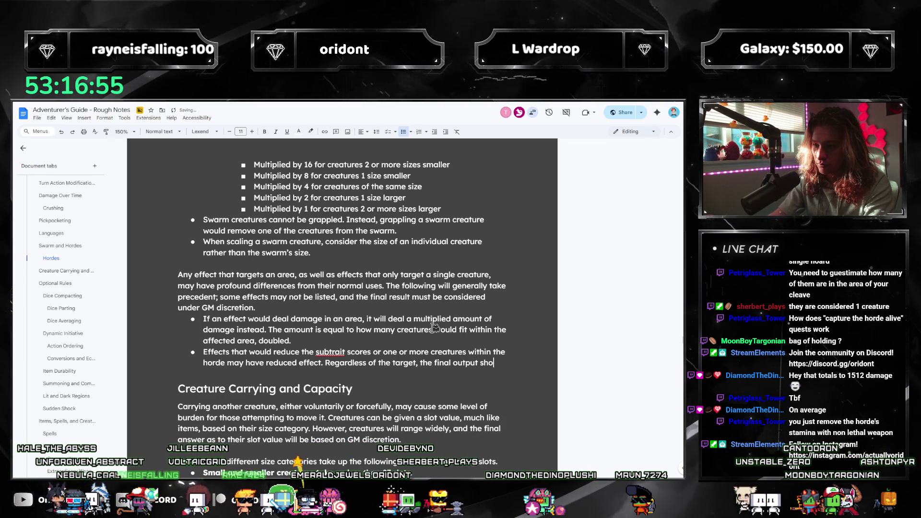
pyautogui.write('equal the number of poten')
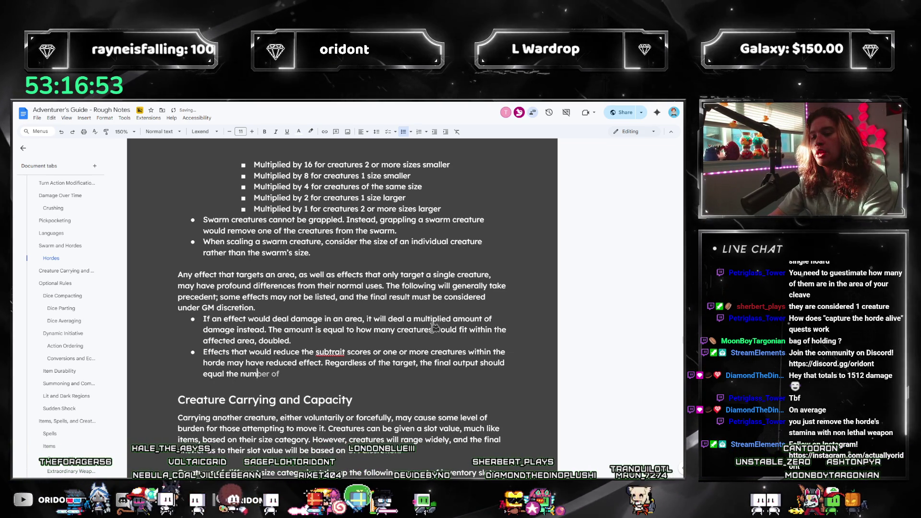
pyautogui.press('BackSpace')
pyautogui.press('BackSpace')
pyautogui.press('BackSpace')
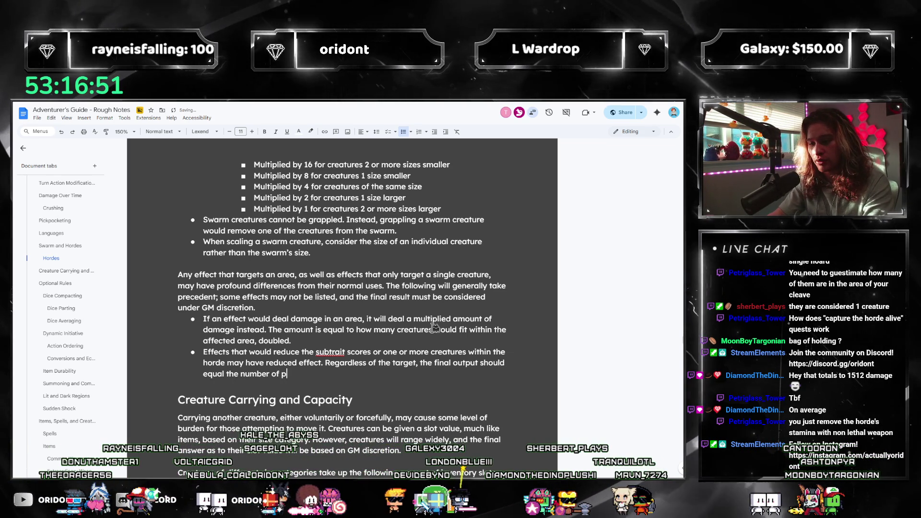
pyautogui.write('creatures potentially targeted by the total numb')
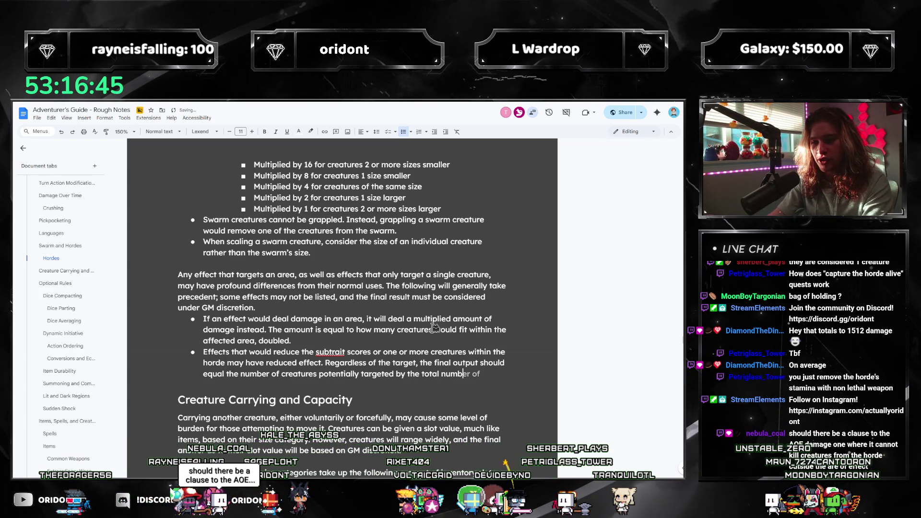
pyautogui.write('reatures in the ')
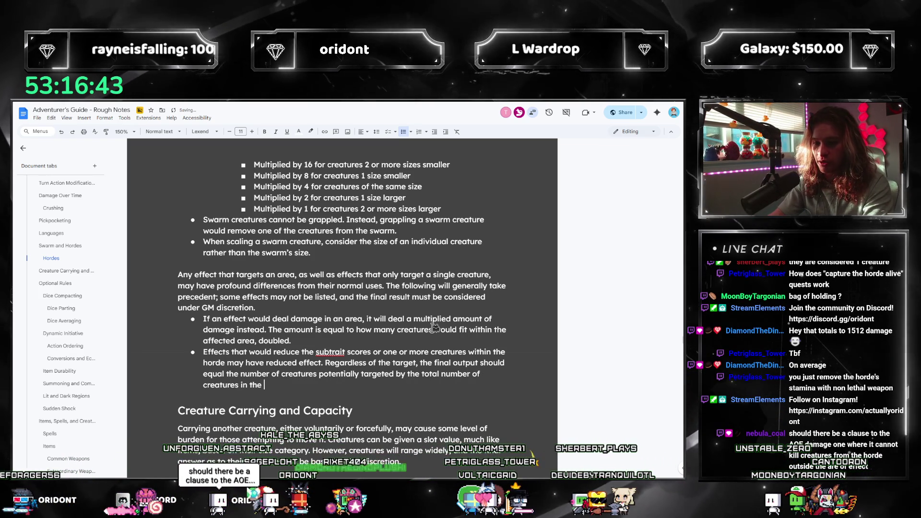
pyautogui.write('horde. round')
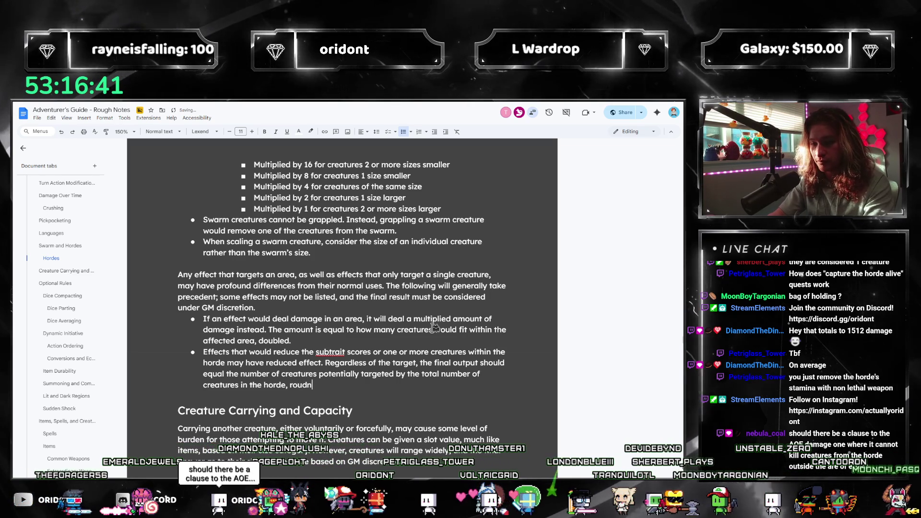
pyautogui.write('ed down. This may often negate the effec')
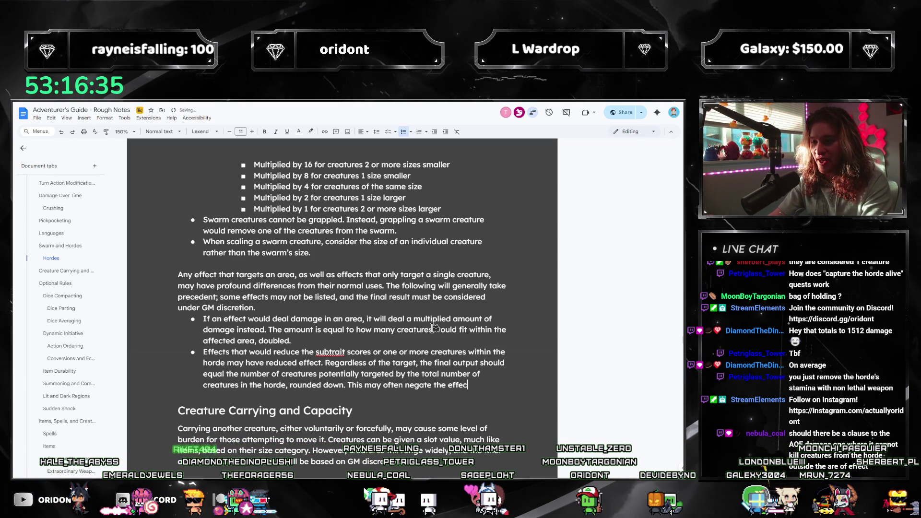
pyautogui.write('.')
pyautogui.press('Return')
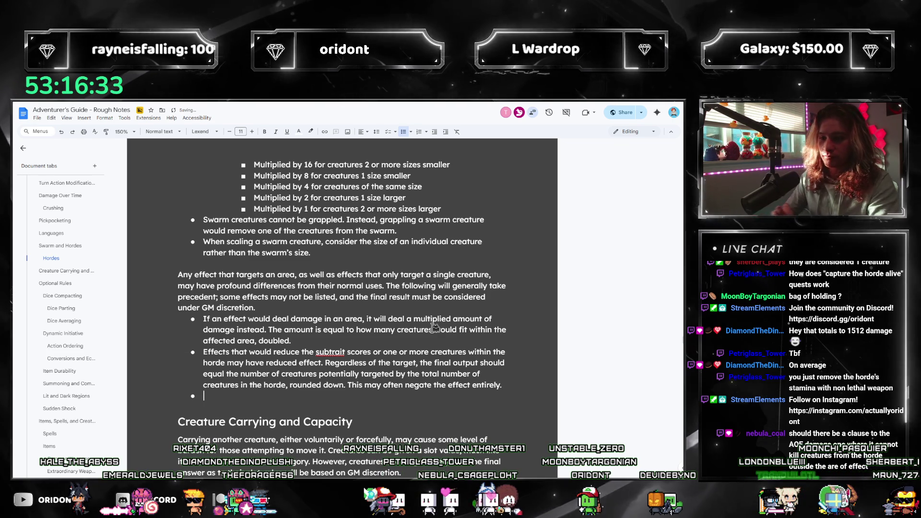
# - Dismiss the subtrait spelling flag and reword the first bullet to 'may have multiplied effects instead', fixing 'creatures'
pyautogui.rightClick(324, 356)
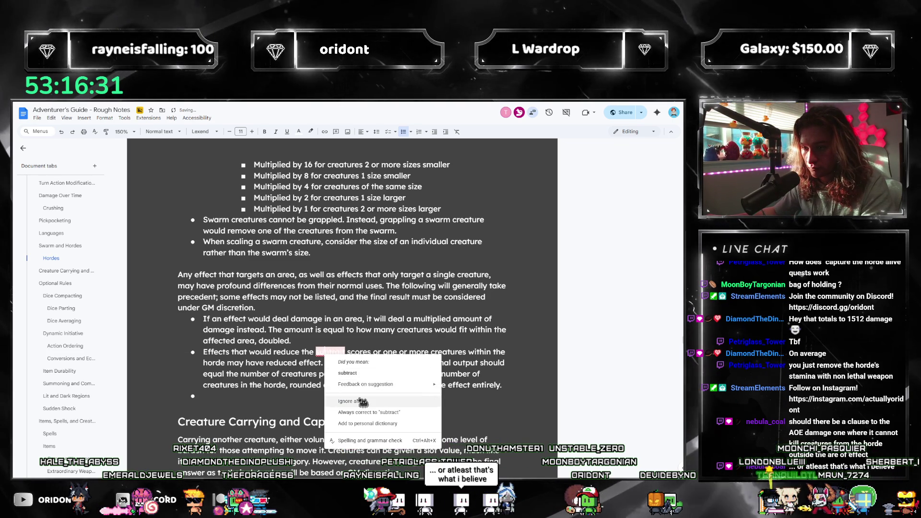
pyautogui.click(331, 339)
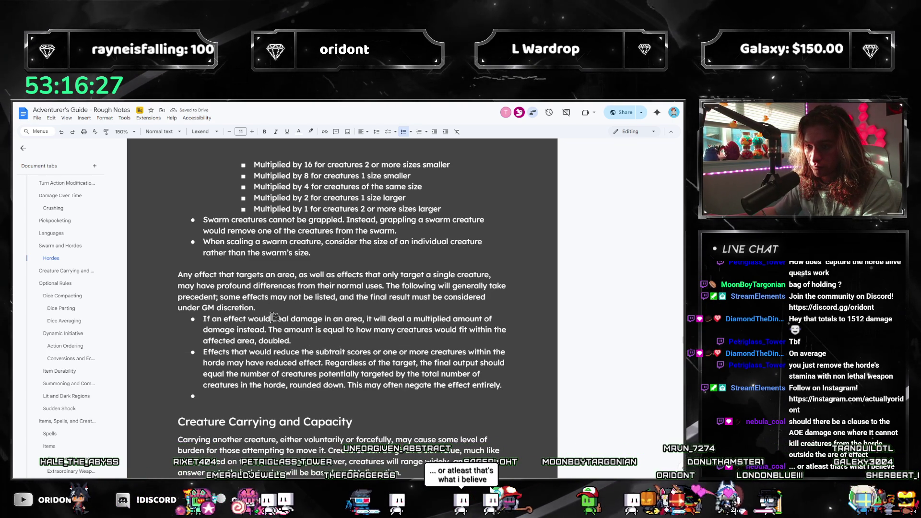
pyautogui.write('target')
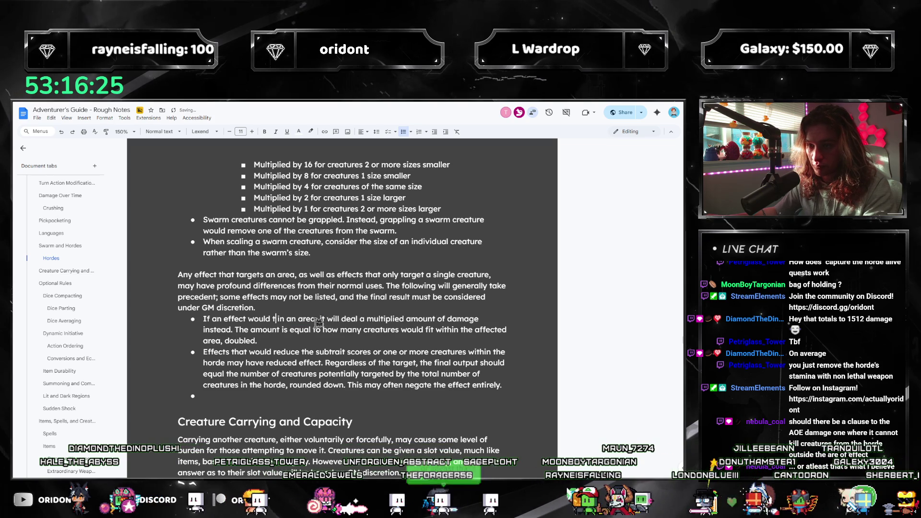
pyautogui.doubleClick(354, 319)
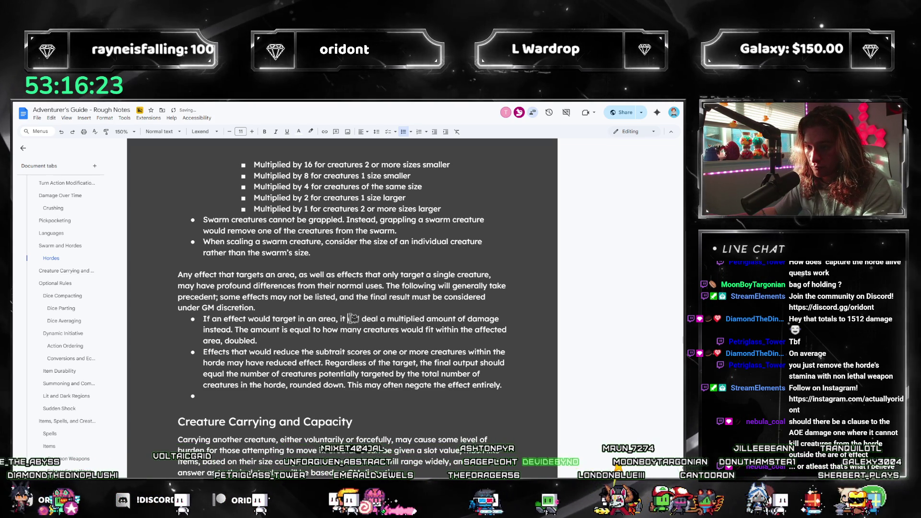
pyautogui.keyDown('shift'); pyautogui.click(424, 319); pyautogui.keyUp('shift')
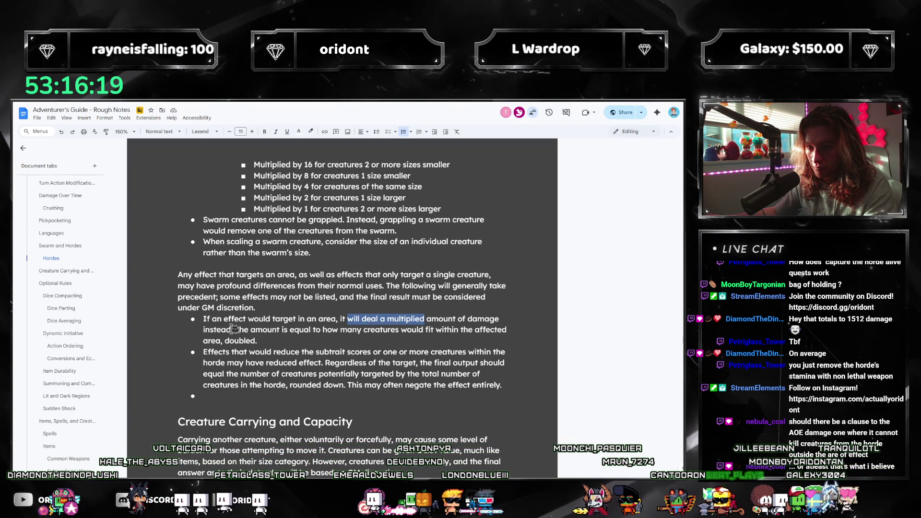
pyautogui.write('may ha')
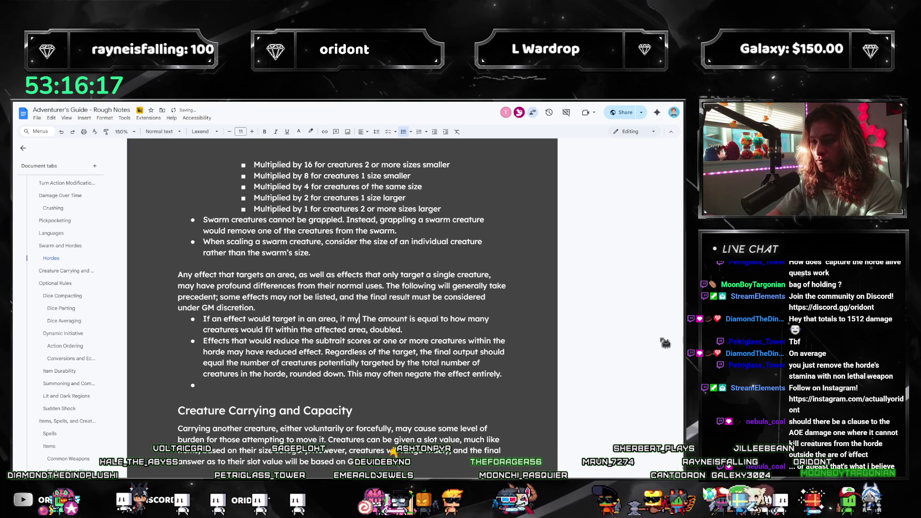
pyautogui.write('ve mult')
pyautogui.write('iplied effect')
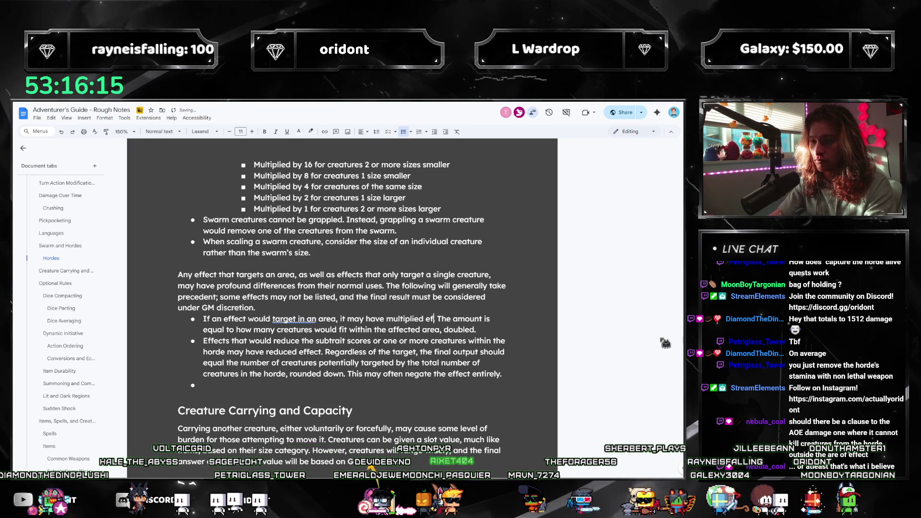
pyautogui.write('s instead.')
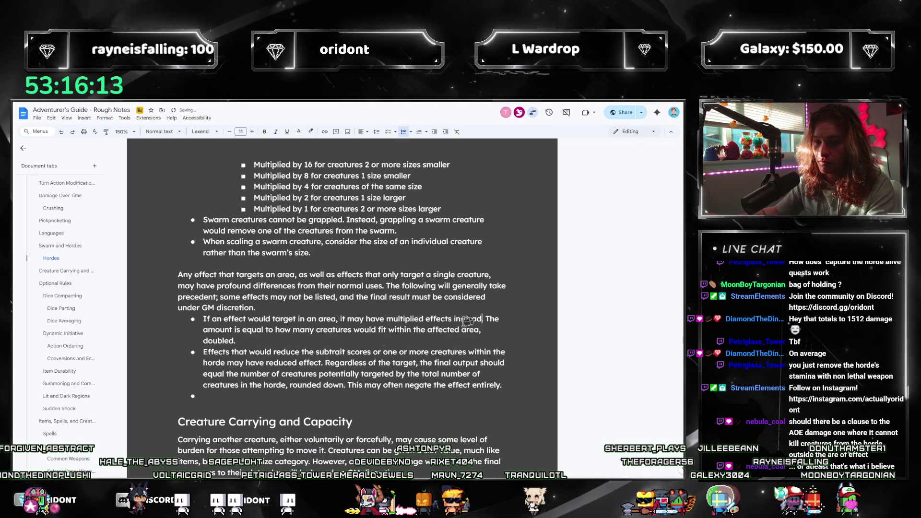
pyautogui.click(214, 329)
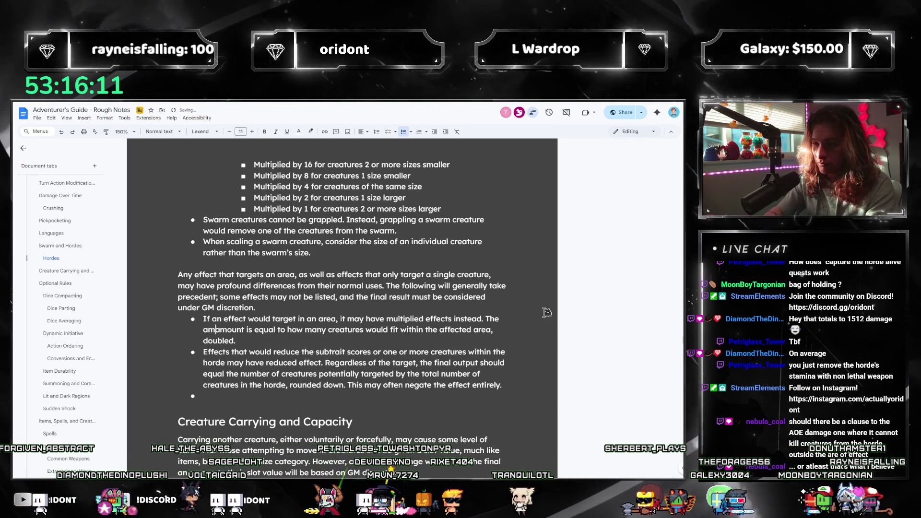
pyautogui.press('BackSpace')
pyautogui.press('BackSpace')
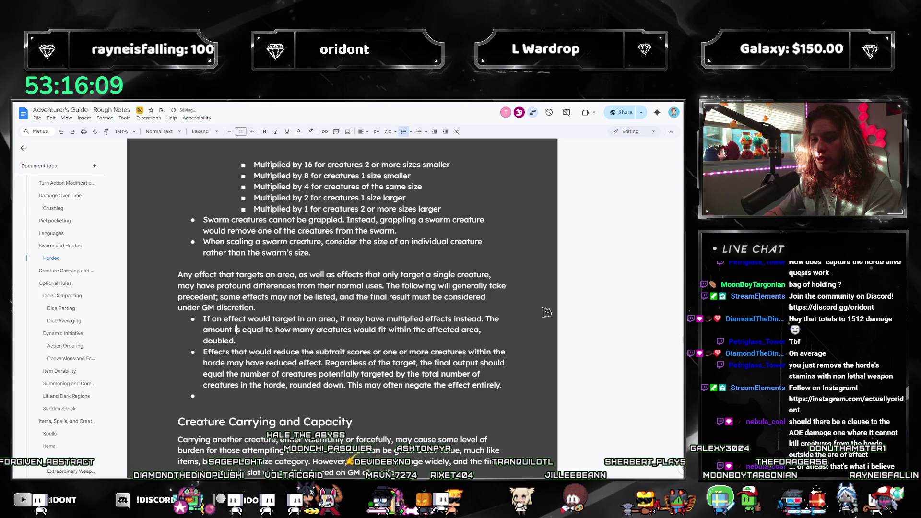
pyautogui.write('of cratu')
pyautogui.press('BackSpace')
pyautogui.press('BackSpace')
pyautogui.press('BackSpace')
pyautogui.write('eatures targeted')
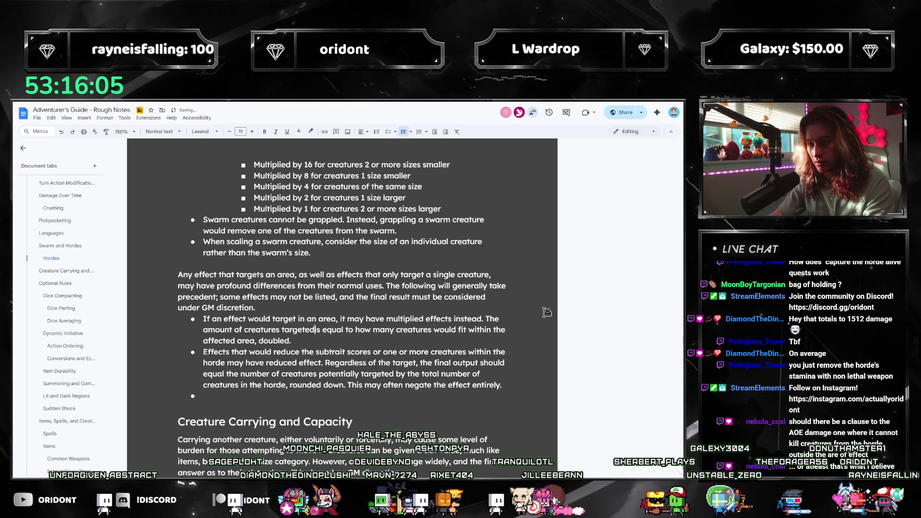
# - Append the sentence 'If damage is dealt this way … times.' to the first bullet
pyautogui.click(423, 338)
pyautogui.write('If ')
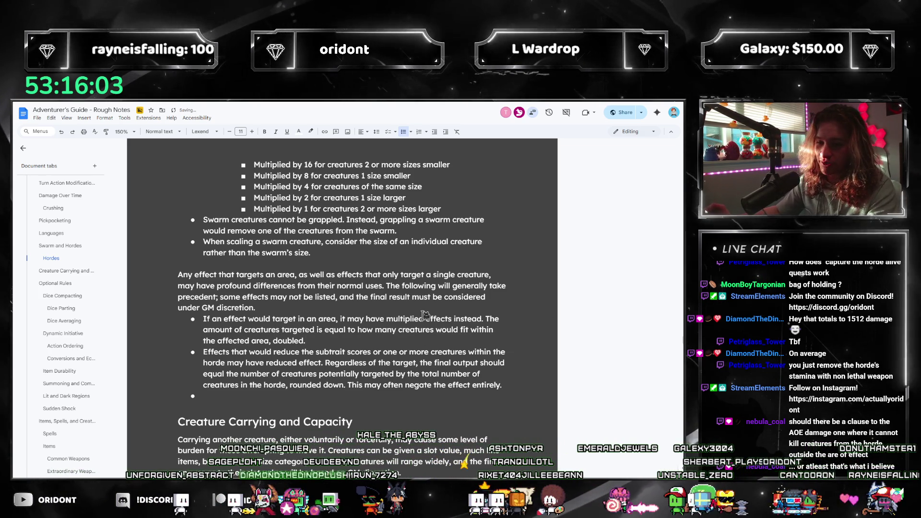
pyautogui.write('damage is dealt thiz')
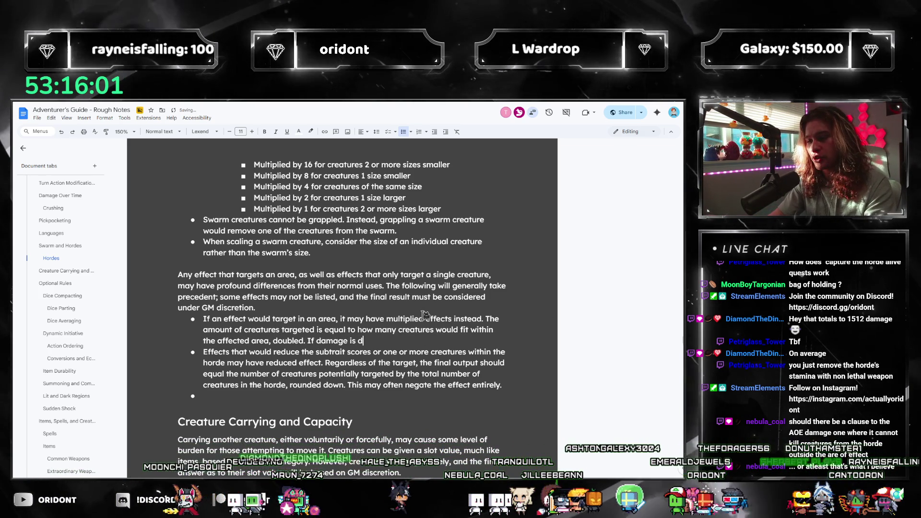
pyautogui.press('BackSpace')
pyautogui.write('s way, it is multipl')
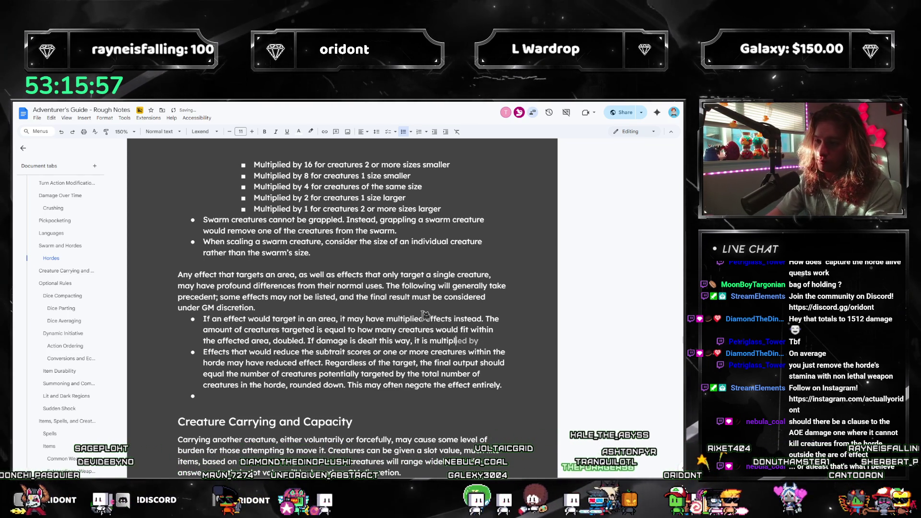
pyautogui.write('y times.')
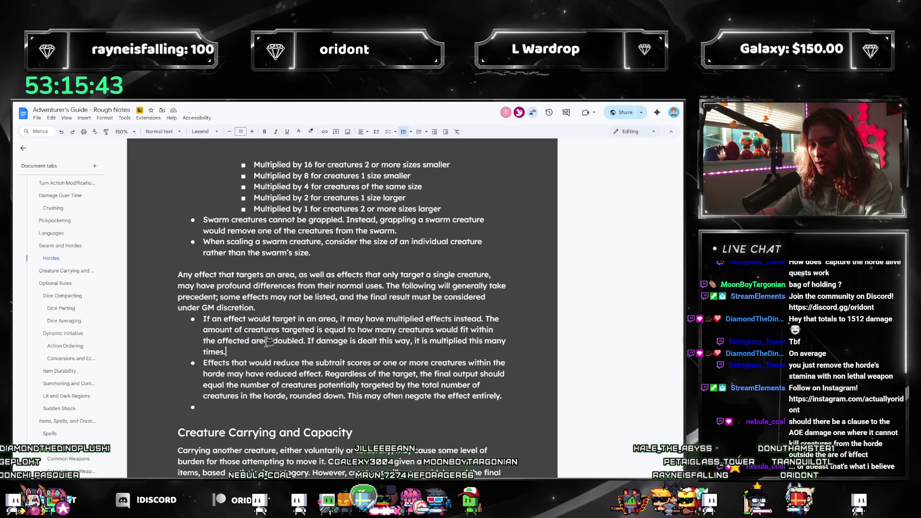
pyautogui.moveTo(268, 341); pyautogui.dragTo(202, 336)
pyautogui.click(324, 348)
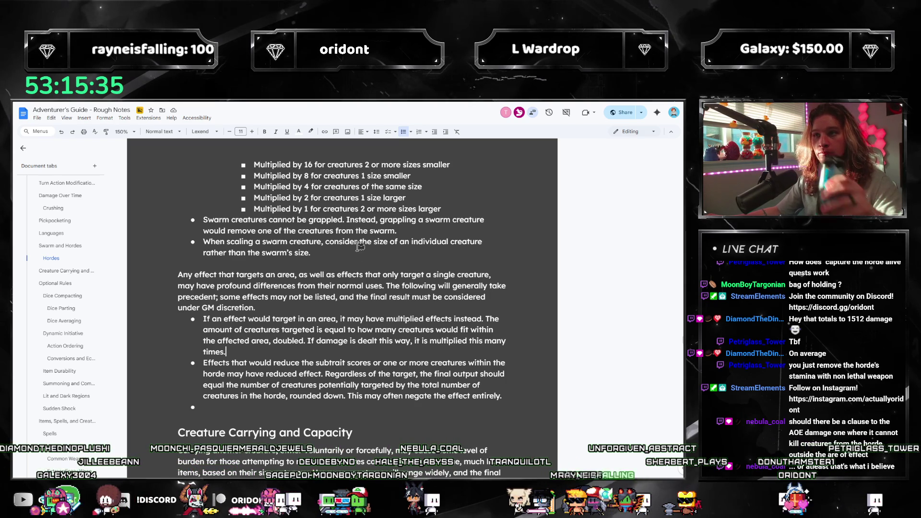
# - Insert 'or reduced effects' after 'multiplied effects' and end that sentence with ', depending.'
pyautogui.moveTo(204, 318)
pyautogui.mouseDown()
pyautogui.moveTo(389, 330)
pyautogui.moveTo(249, 321)
pyautogui.moveTo(361, 323)
pyautogui.mouseUp()
pyautogui.moveTo(419, 320); pyautogui.dragTo(505, 319)
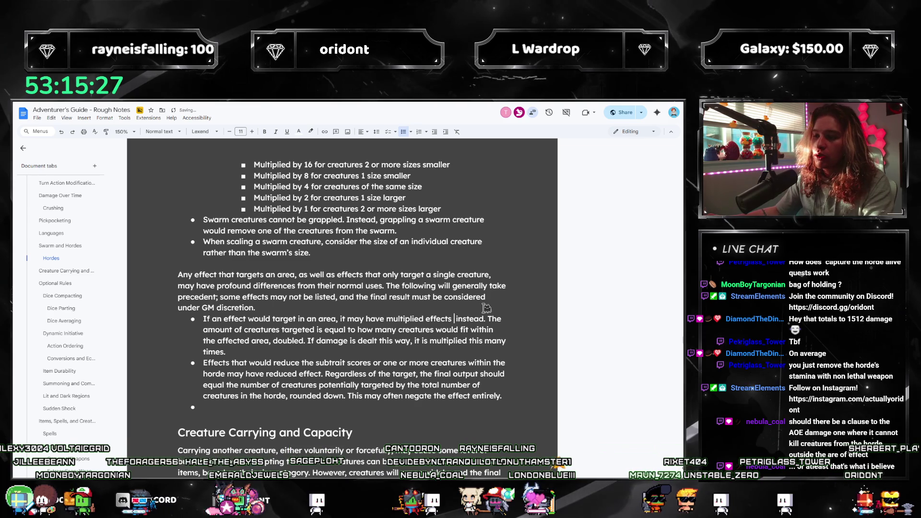
pyautogui.write('or reduced effects')
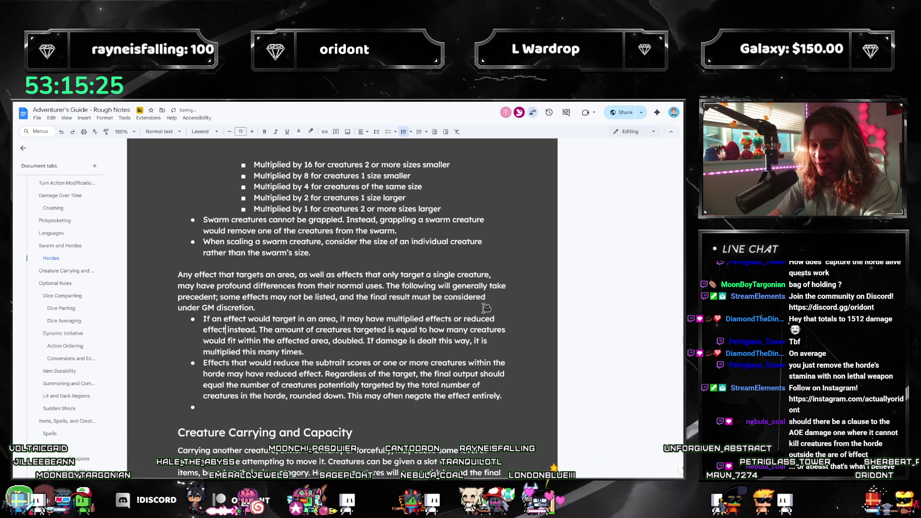
pyautogui.press('Right')
pyautogui.press('Right')
pyautogui.press('Right')
pyautogui.press('BackSpace')
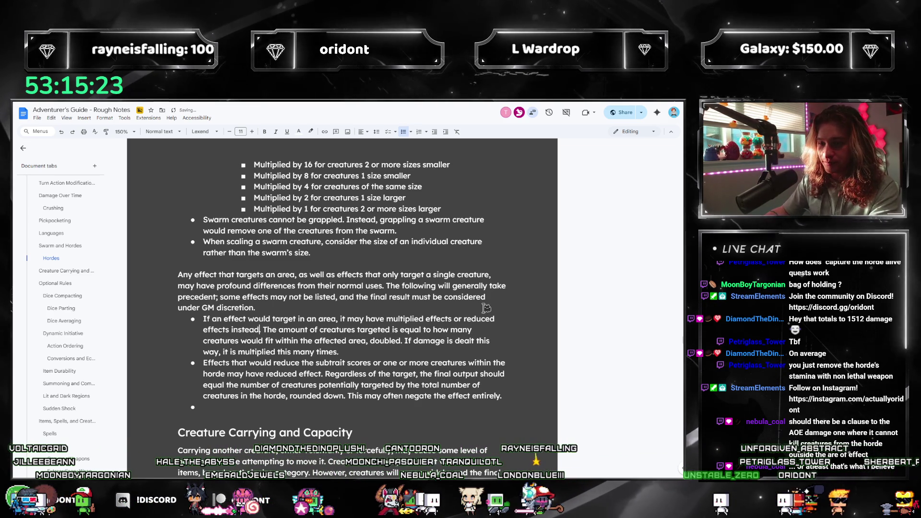
pyautogui.write(', depending.')
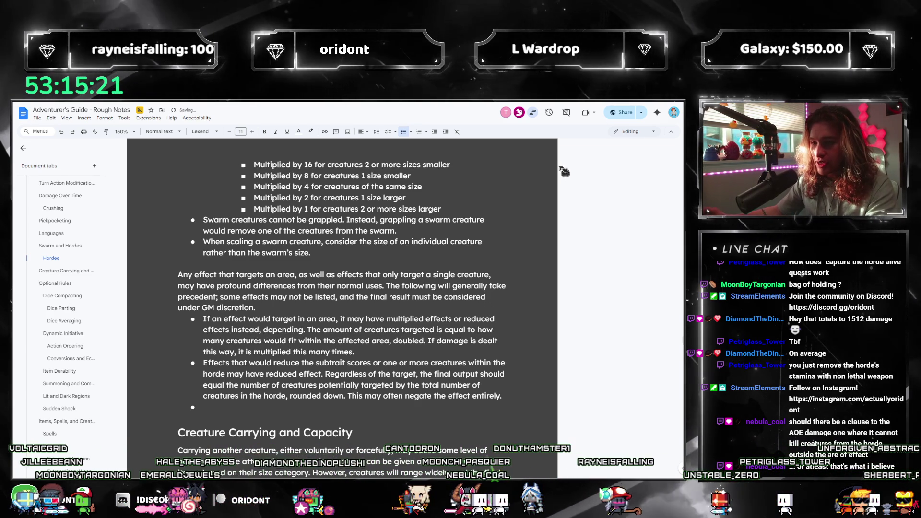
pyautogui.click(355, 351)
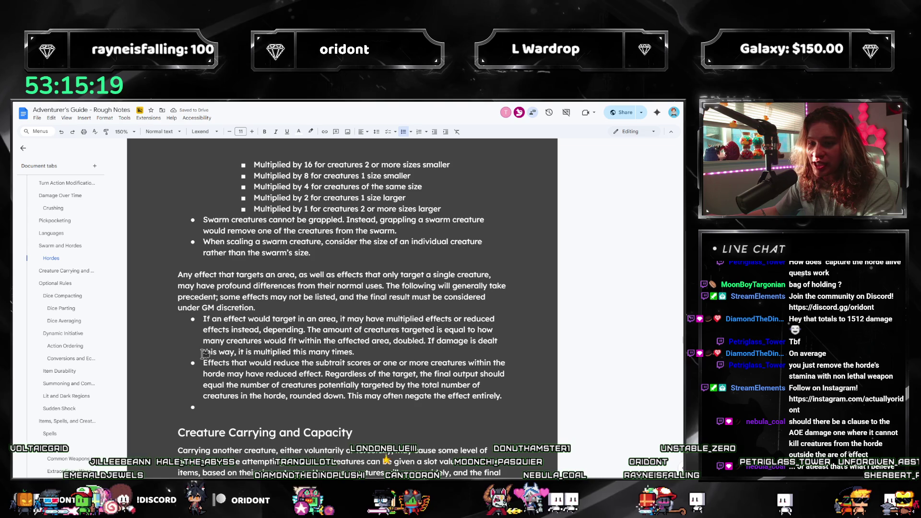
pyautogui.moveTo(323, 340)
pyautogui.mouseDown()
pyautogui.moveTo(409, 341)
pyautogui.moveTo(259, 357)
pyautogui.moveTo(355, 352)
pyautogui.mouseUp()
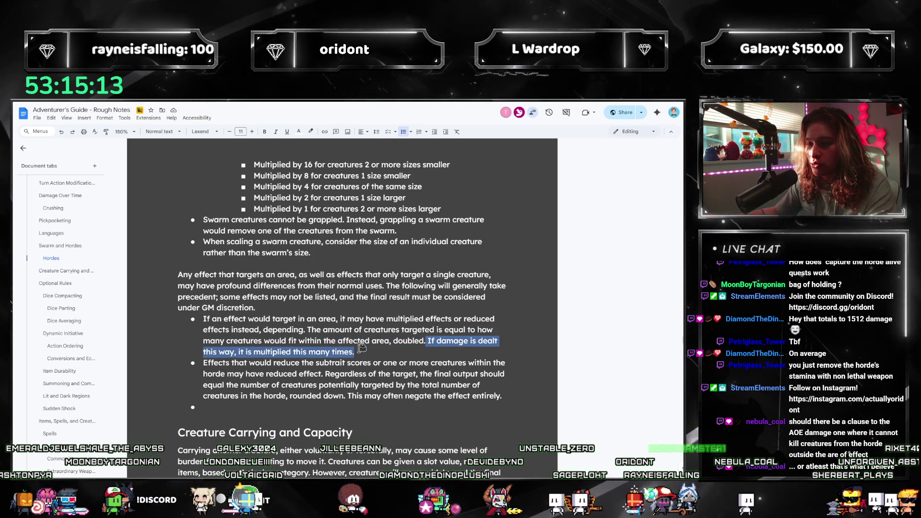
# - Split the damage sentence after 'doubled.' into its own bullet
pyautogui.click(309, 363)
pyautogui.click(426, 341)
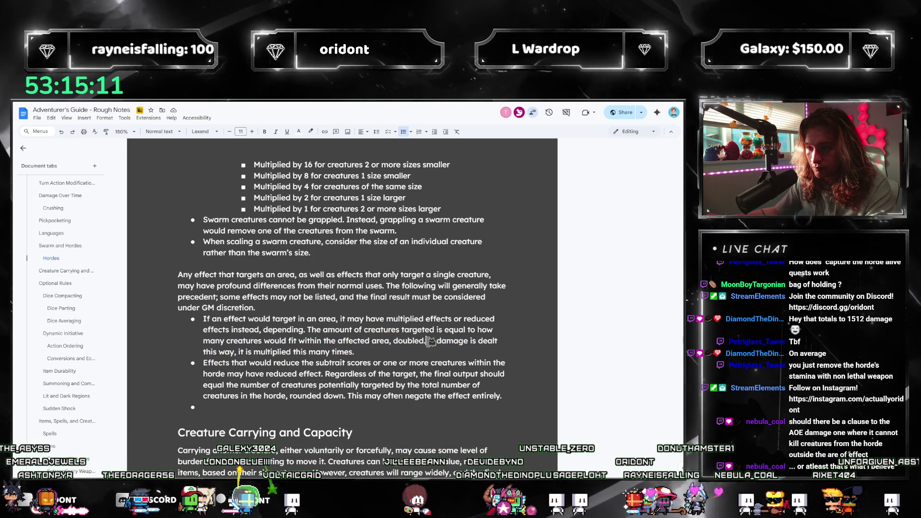
pyautogui.press('BackSpace')
pyautogui.press('Return')
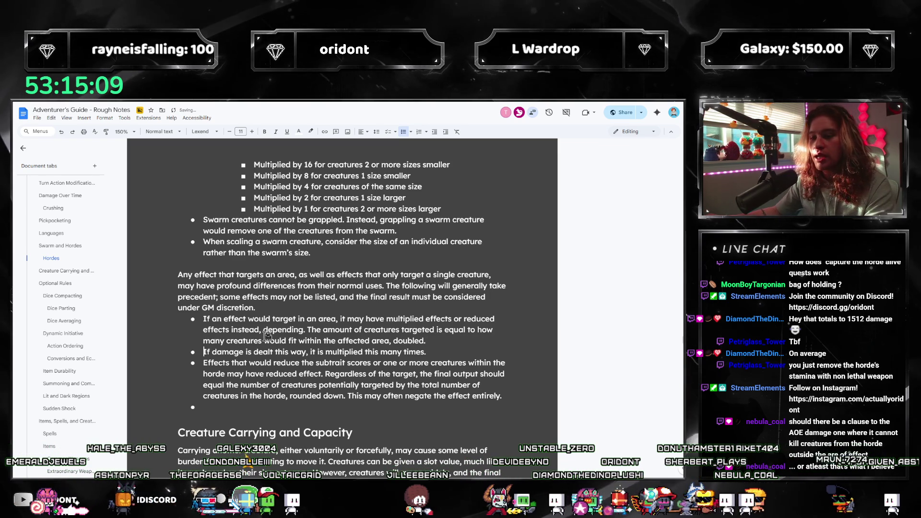
# - Retype it as 'If damage would target multiple creatures within the horde, the damage is multiplied that many times.'
pyautogui.moveTo(522, 350)
pyautogui.mouseDown()
pyautogui.moveTo(447, 365)
pyautogui.moveTo(428, 353)
pyautogui.mouseUp()
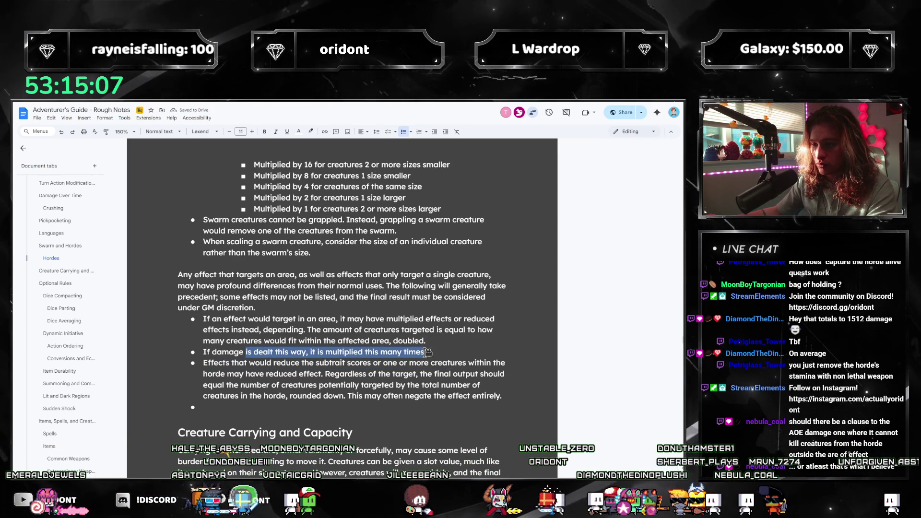
pyautogui.write('would target multi')
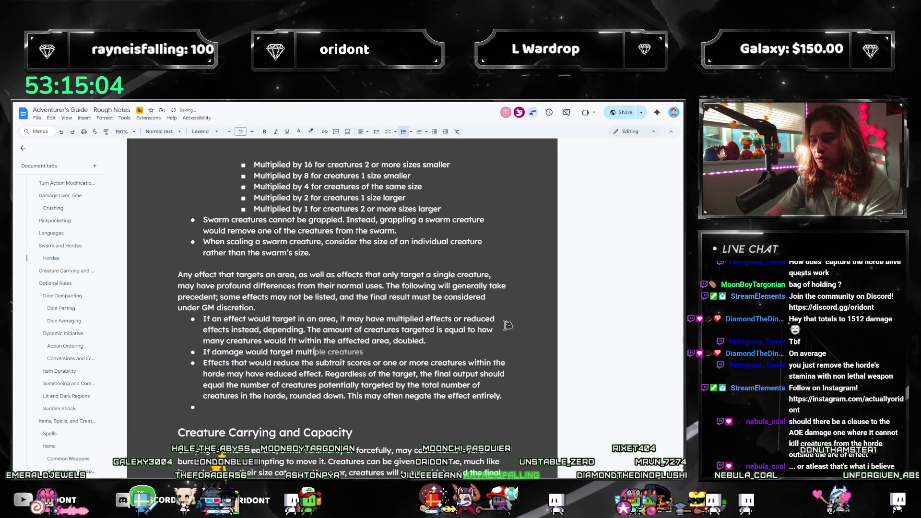
pyautogui.press('Tab')
pyautogui.write('this way')
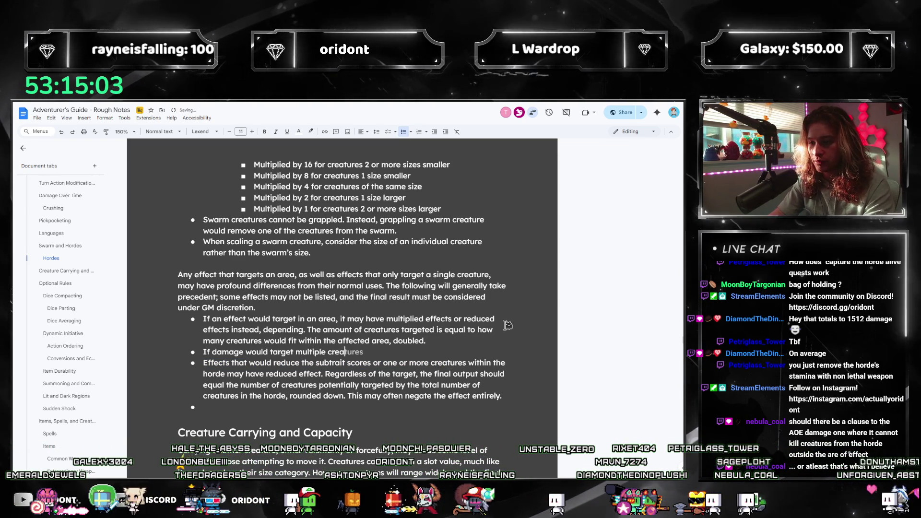
pyautogui.press('BackSpace')
pyautogui.press('BackSpace')
pyautogui.press('BackSpace')
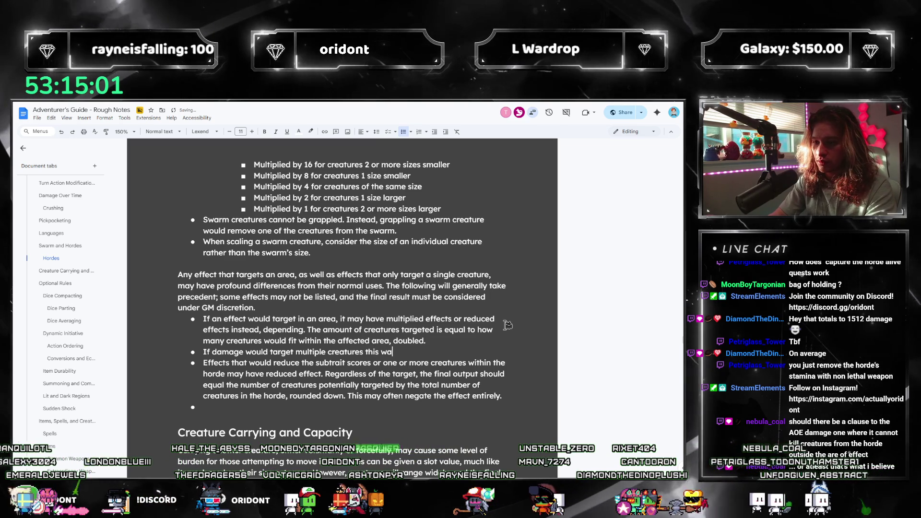
pyautogui.write('due to being')
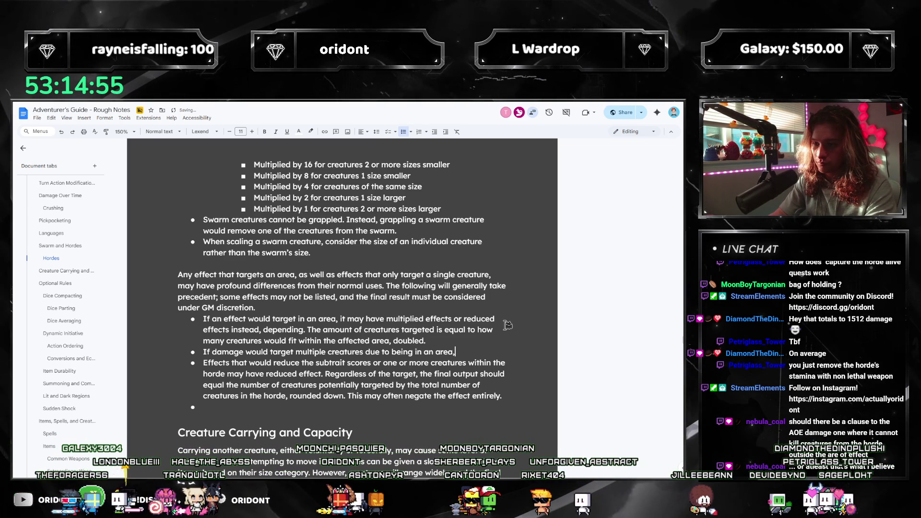
pyautogui.write('within the hord')
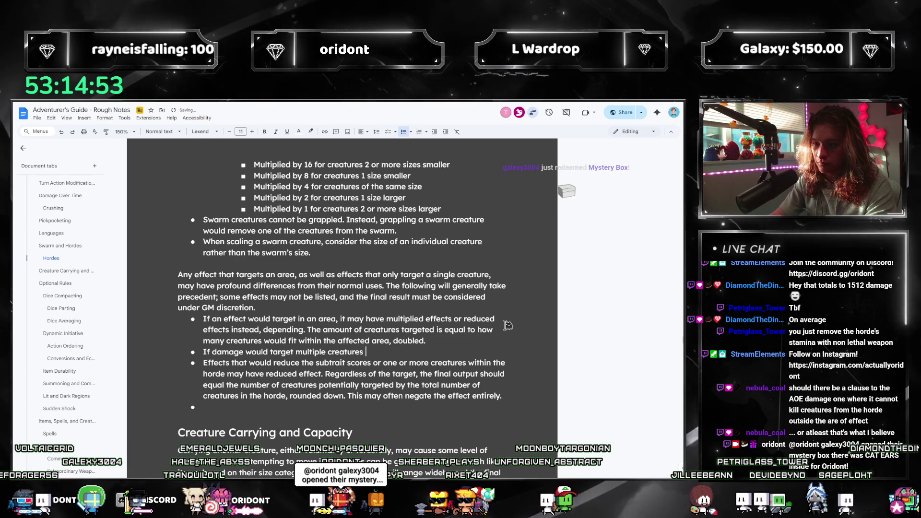
pyautogui.write('e, ')
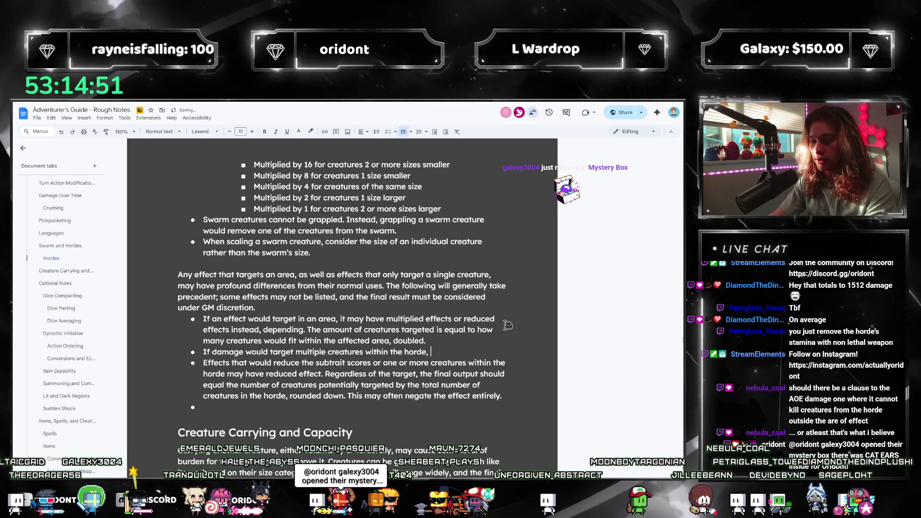
pyautogui.write('its effects are multi')
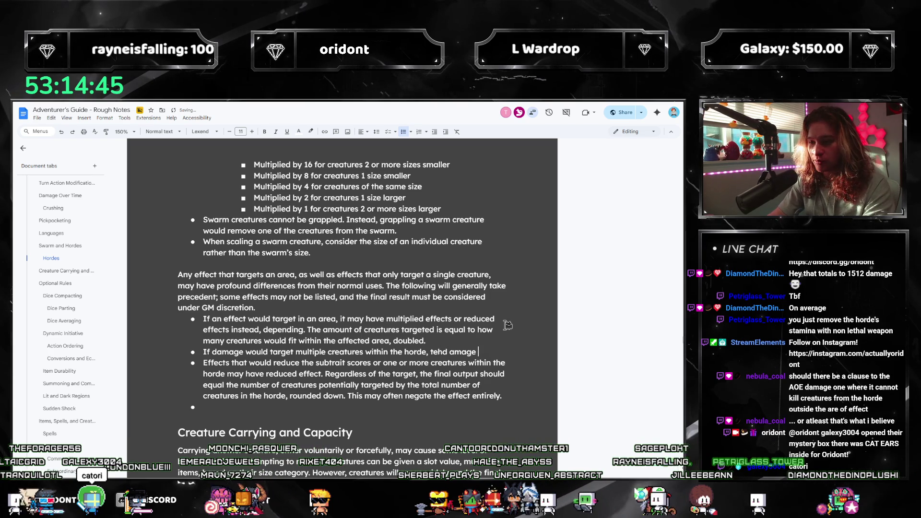
pyautogui.write('he damage is jult')
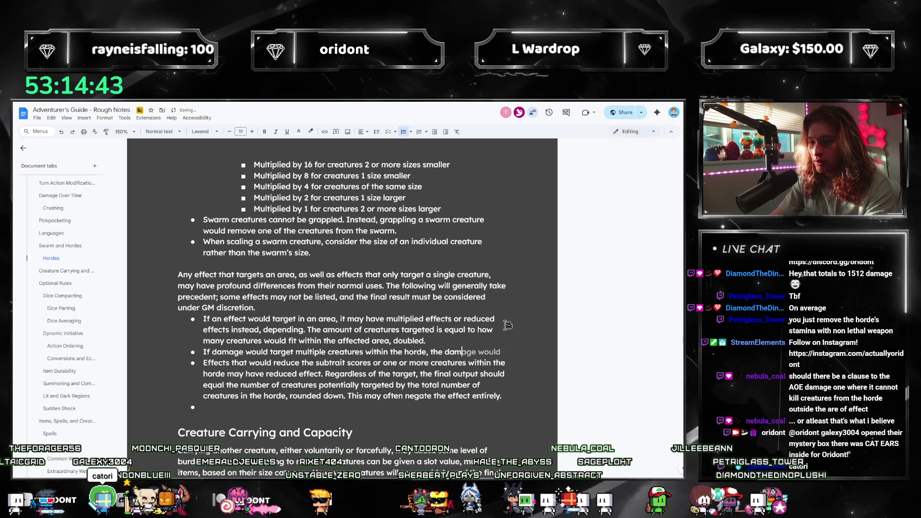
pyautogui.press('BackSpace')
pyautogui.press('BackSpace')
pyautogui.press('BackSpace')
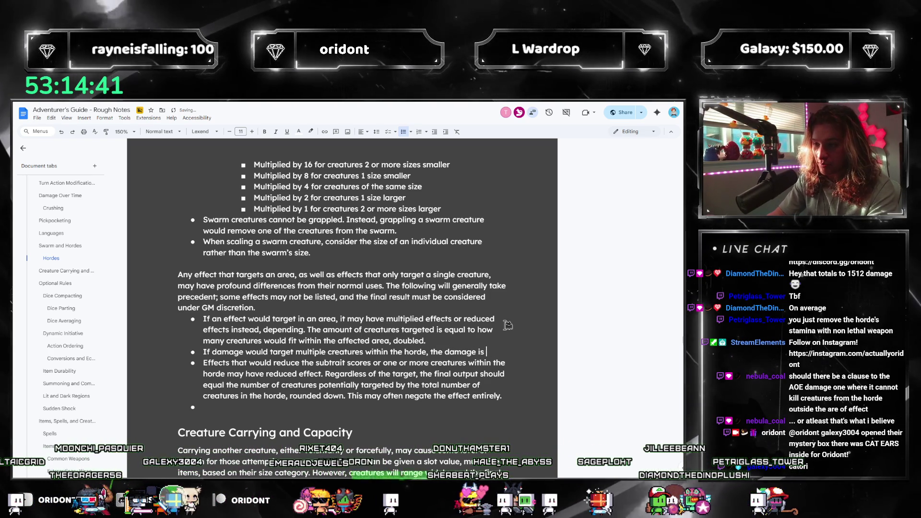
pyautogui.write('multiplied that many times.')
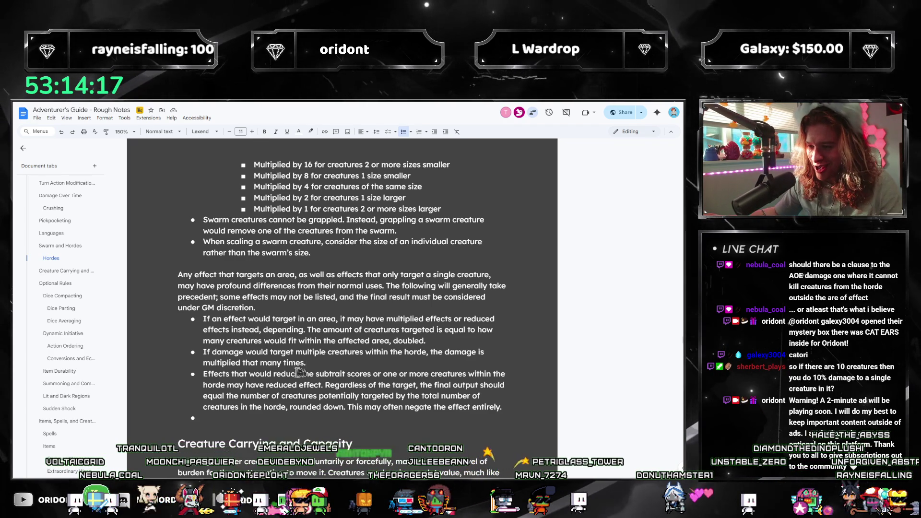
pyautogui.scroll(-3, 307, 336)
pyautogui.keyDown('shift'); pyautogui.click(229, 315); pyautogui.keyUp('shift')
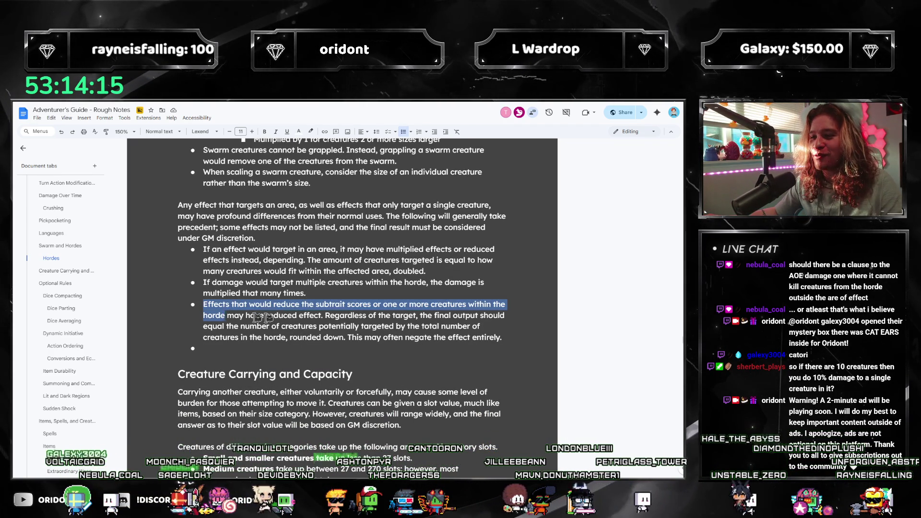
pyautogui.hotkey('shift', 'Up')
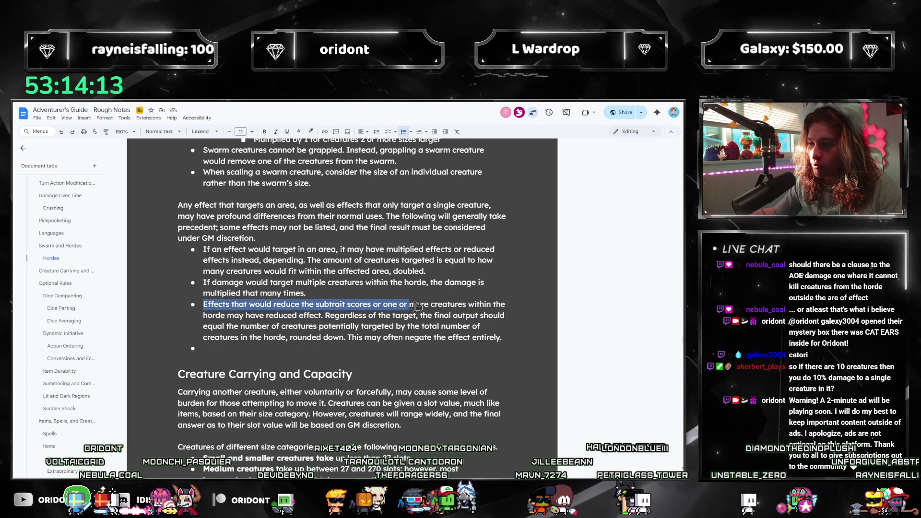
pyautogui.click(377, 306)
pyautogui.write('f')
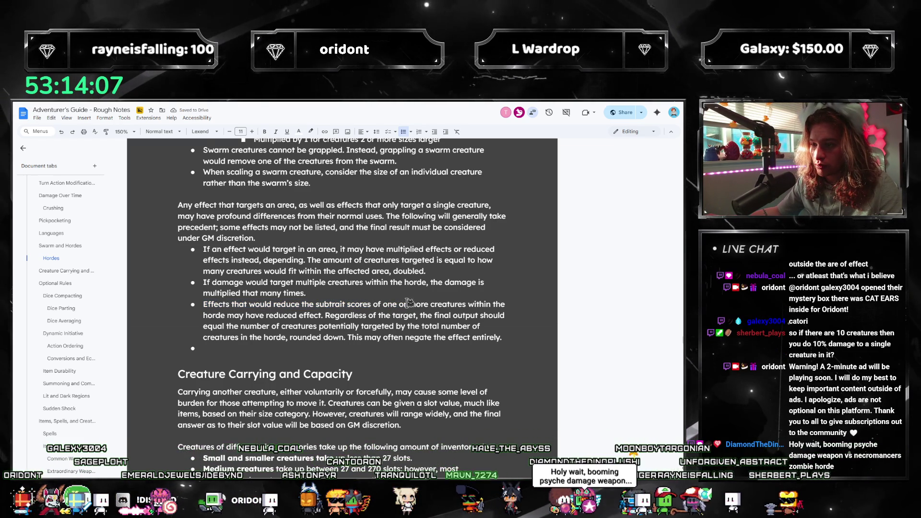
pyautogui.write('or a stat t')
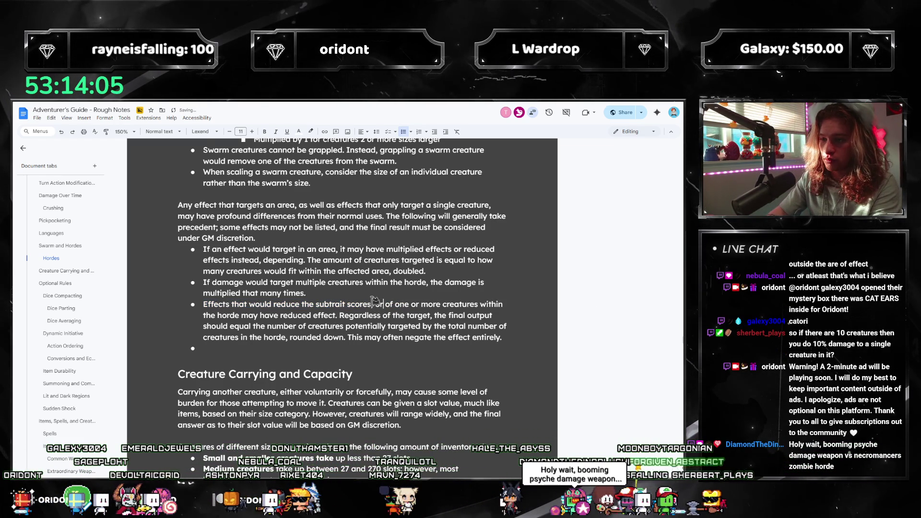
pyautogui.write('hat the hord')
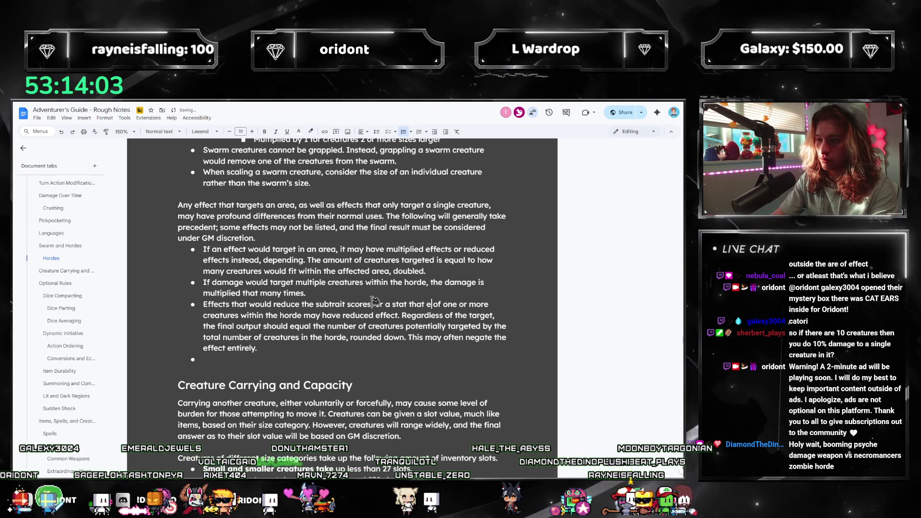
pyautogui.write('e shares in com')
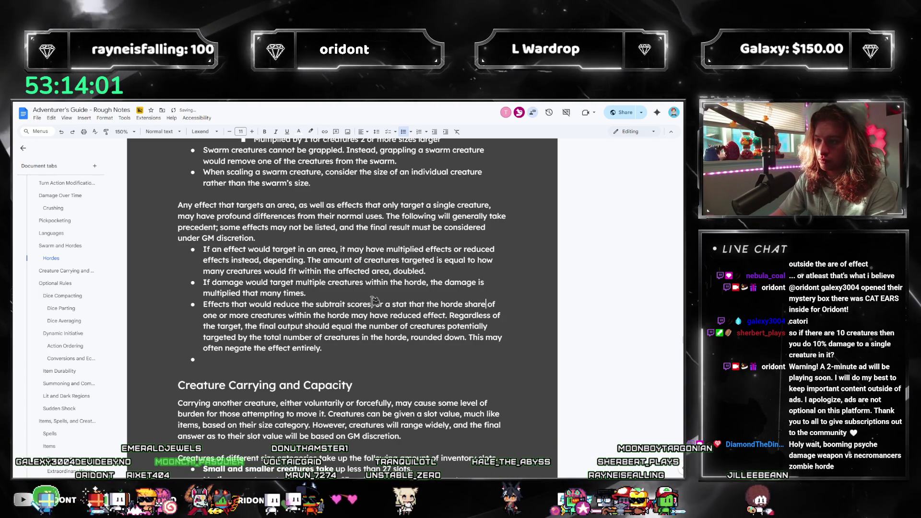
pyautogui.write('mon with a single creature,')
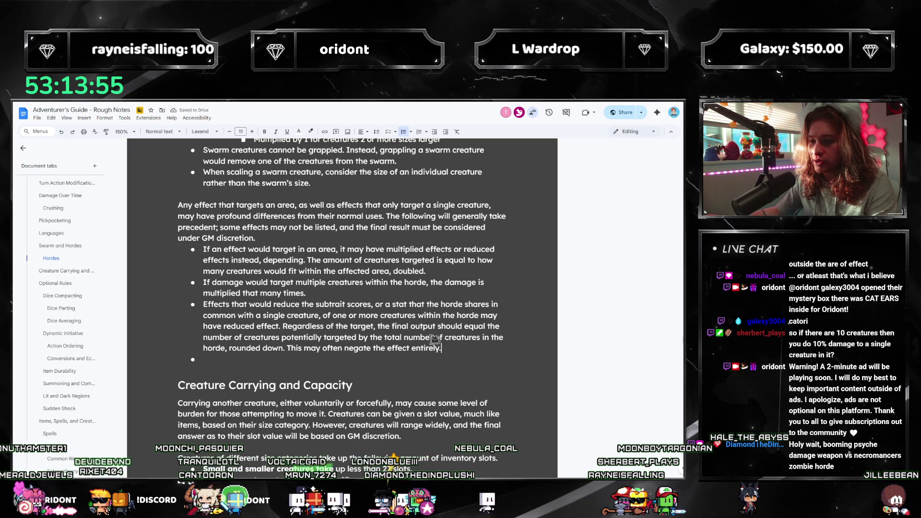
pyautogui.moveTo(387, 327); pyautogui.dragTo(284, 326)
pyautogui.write('T')
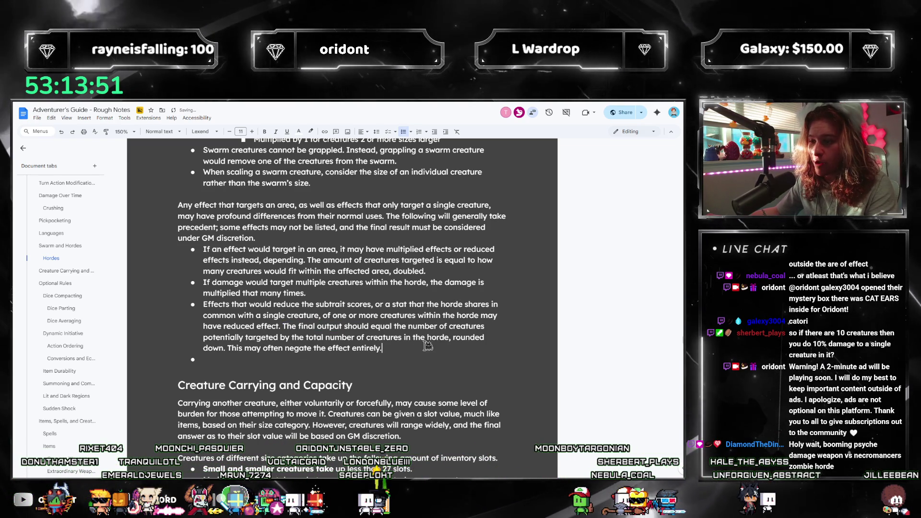
pyautogui.moveTo(461, 326)
pyautogui.mouseDown()
pyautogui.moveTo(408, 315)
pyautogui.moveTo(344, 326)
pyautogui.mouseUp()
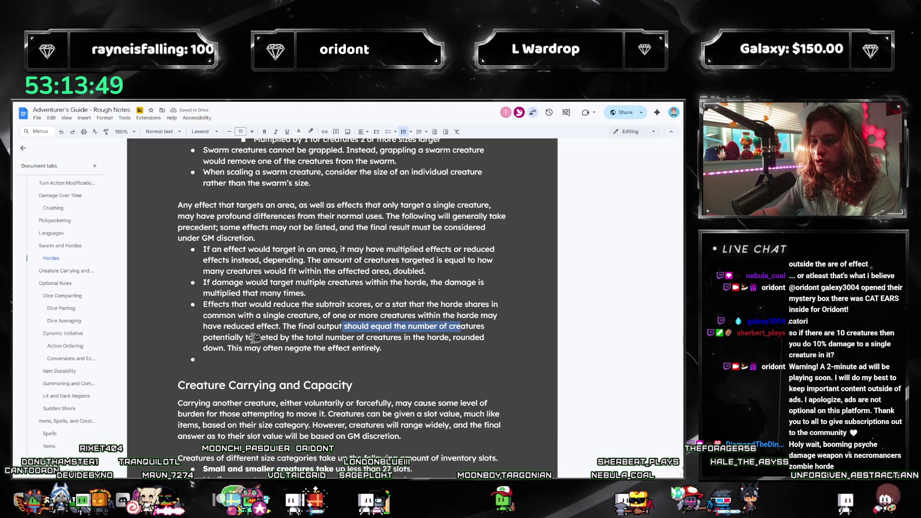
pyautogui.moveTo(220, 335); pyautogui.dragTo(201, 338)
pyautogui.press('BackSpace')
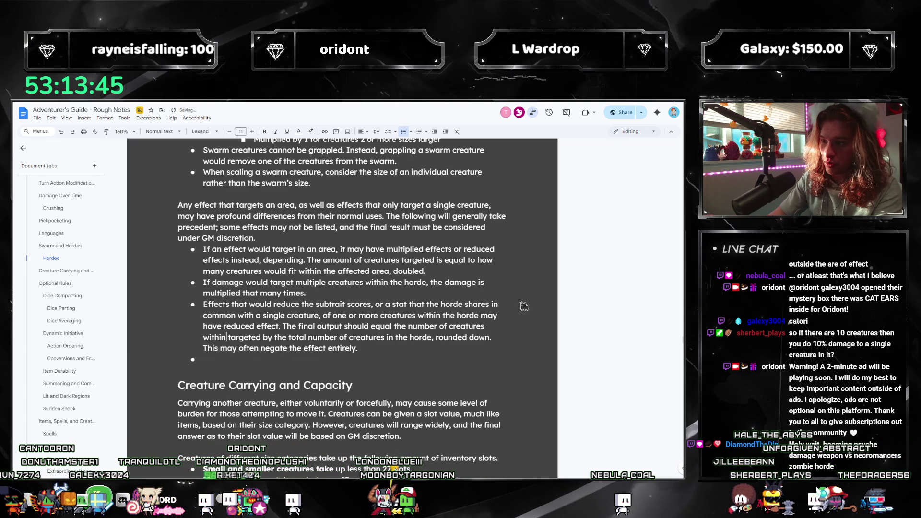
pyautogui.write('within the horde')
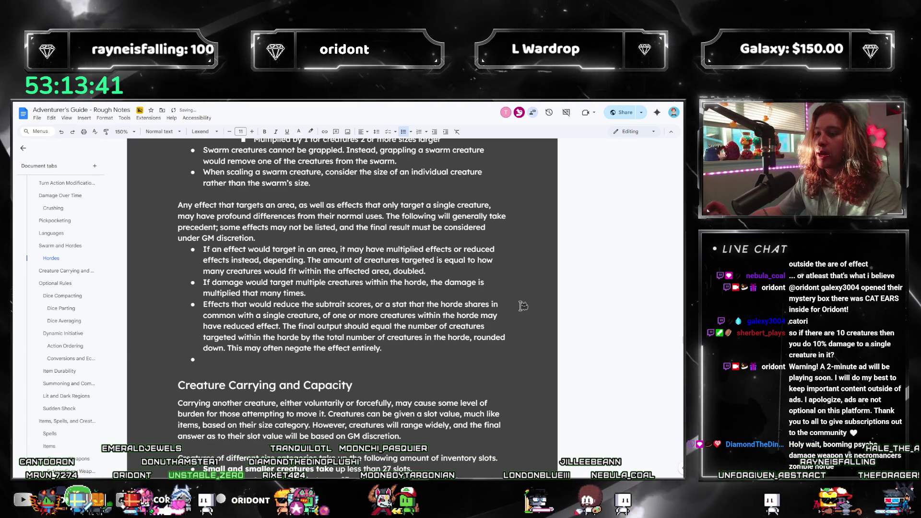
pyautogui.click(425, 346)
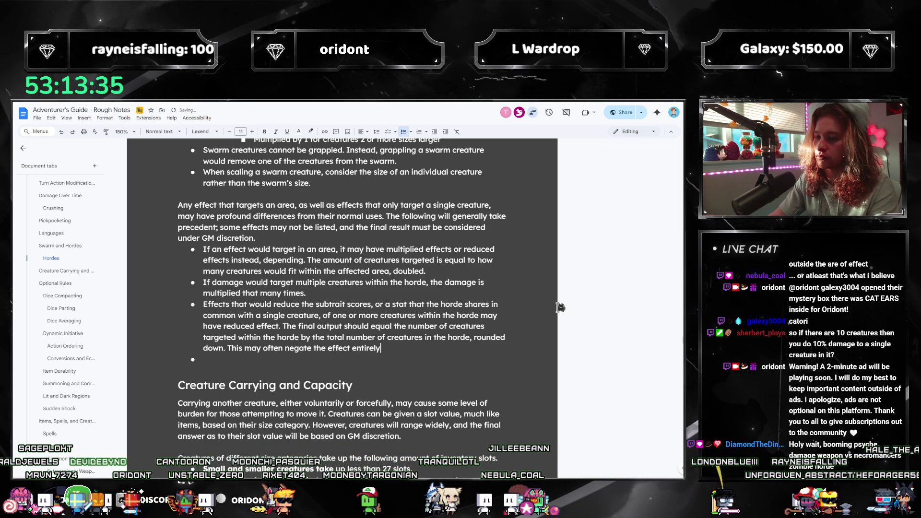
pyautogui.click(309, 293)
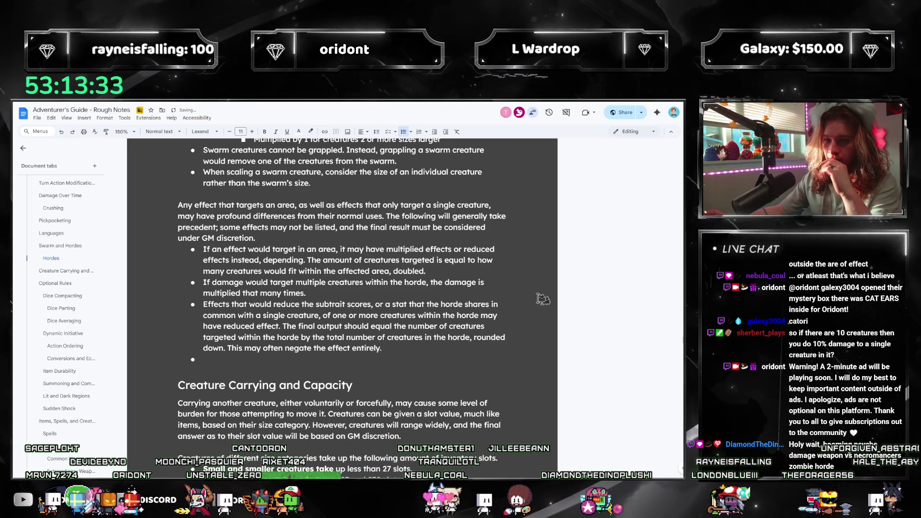
pyautogui.scroll(2, 409, 352)
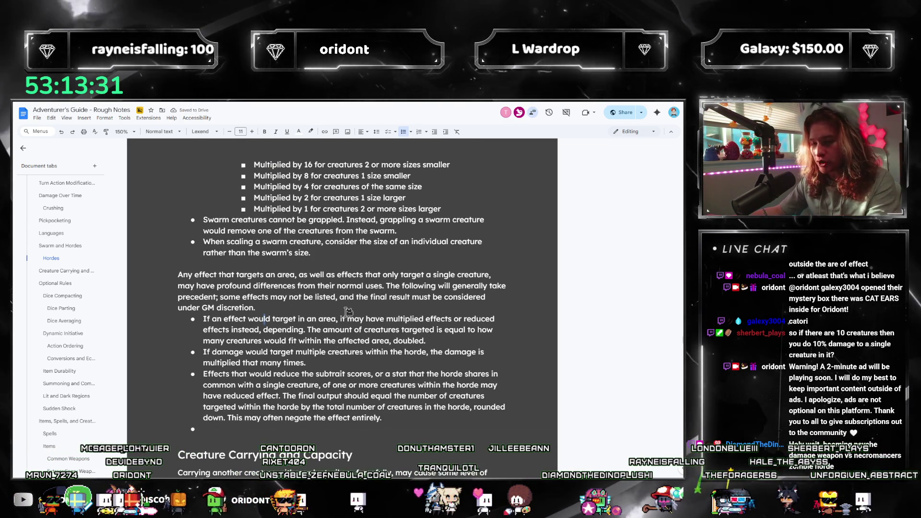
pyautogui.click(447, 344)
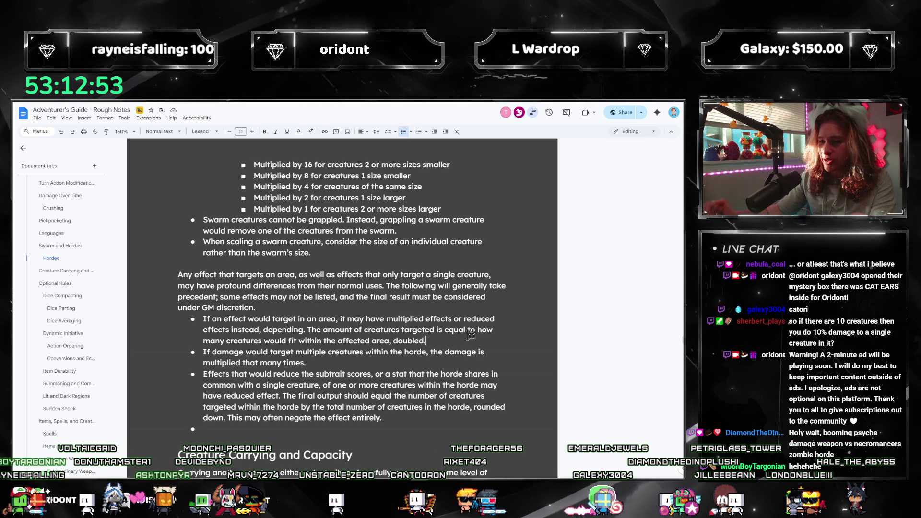
# - Review the damage and subtrait-reduction bullets, then return to the end of the area-effect bullet
pyautogui.click(192, 350)
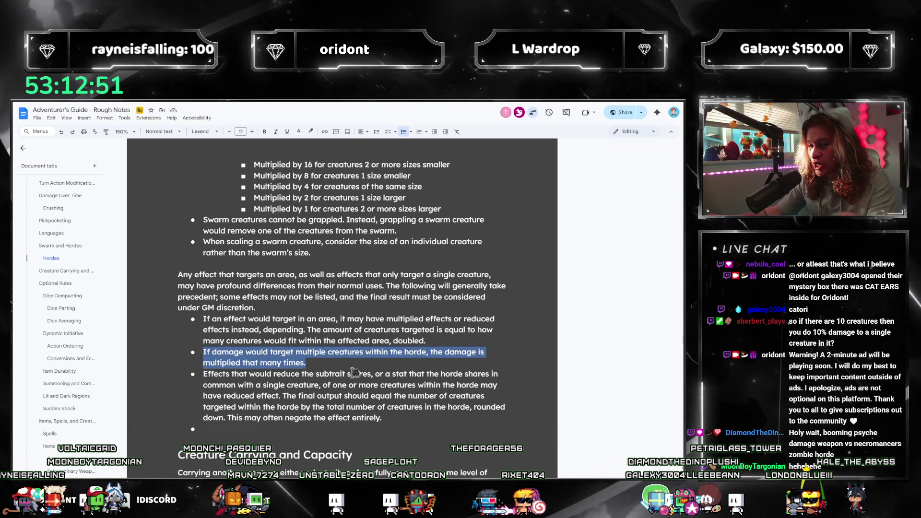
pyautogui.click(344, 326)
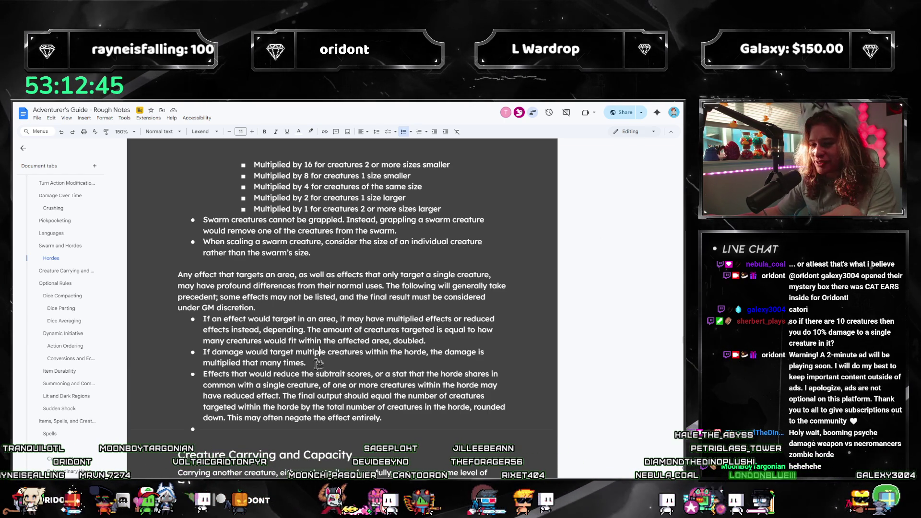
pyautogui.moveTo(383, 418)
pyautogui.mouseDown()
pyautogui.moveTo(269, 396)
pyautogui.moveTo(198, 365)
pyautogui.mouseUp()
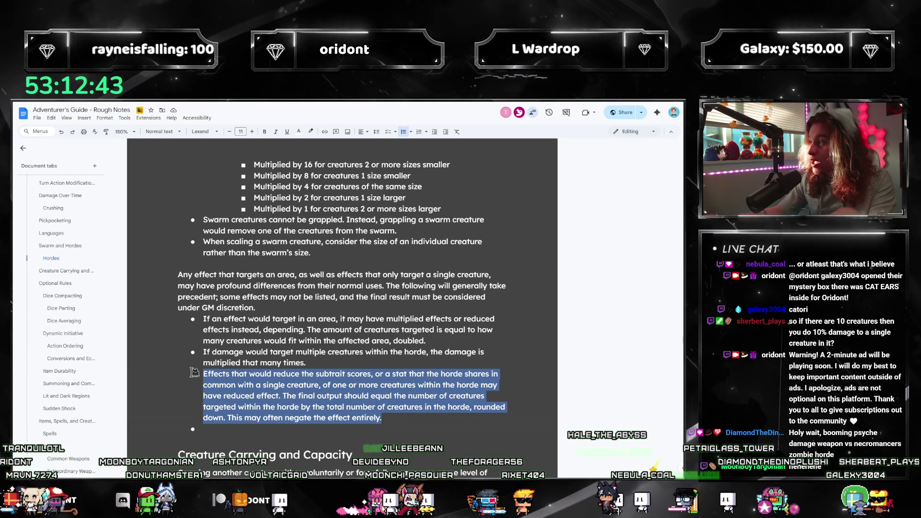
pyautogui.moveTo(382, 418); pyautogui.dragTo(200, 379)
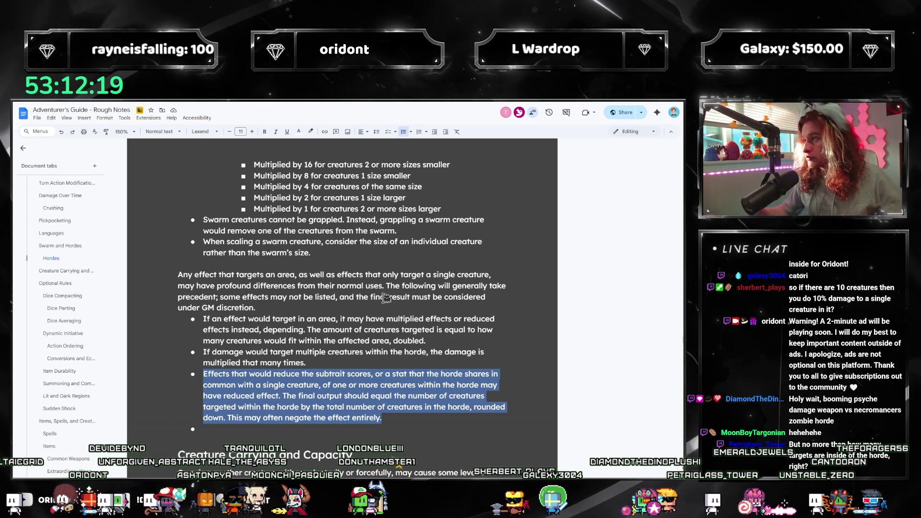
pyautogui.click(371, 331)
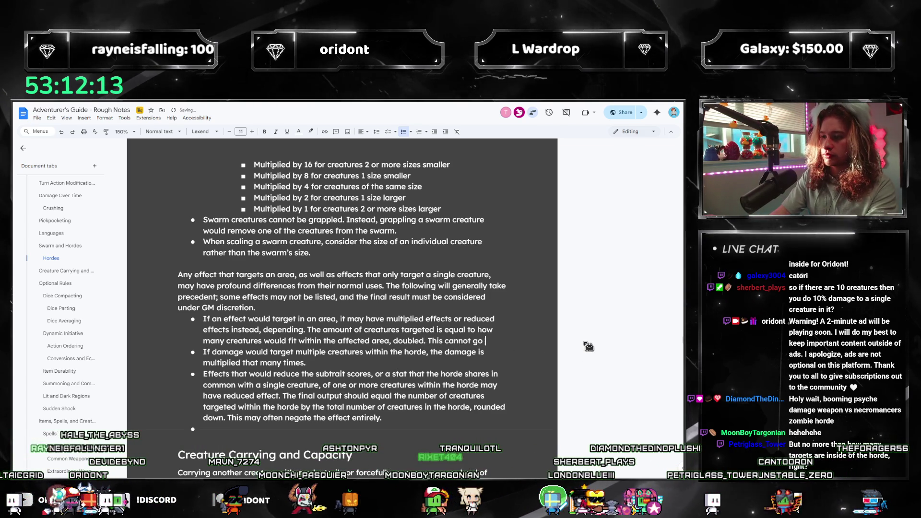
# - Complete the sentence 'This amount cannot be greater than the number of creatures within the horde.'
pyautogui.press('BackSpace')
pyautogui.press('BackSpace')
pyautogui.press('BackSpace')
pyautogui.write('amou')
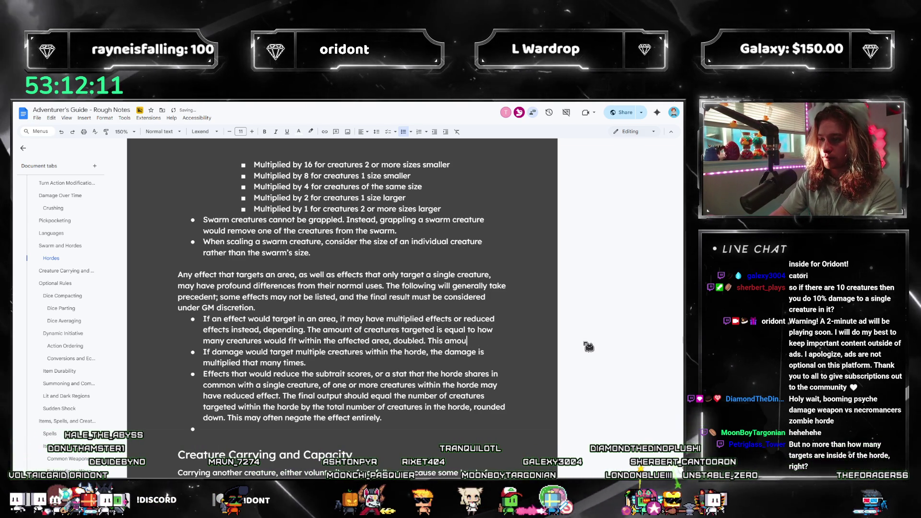
pyautogui.write('nt cannot be great')
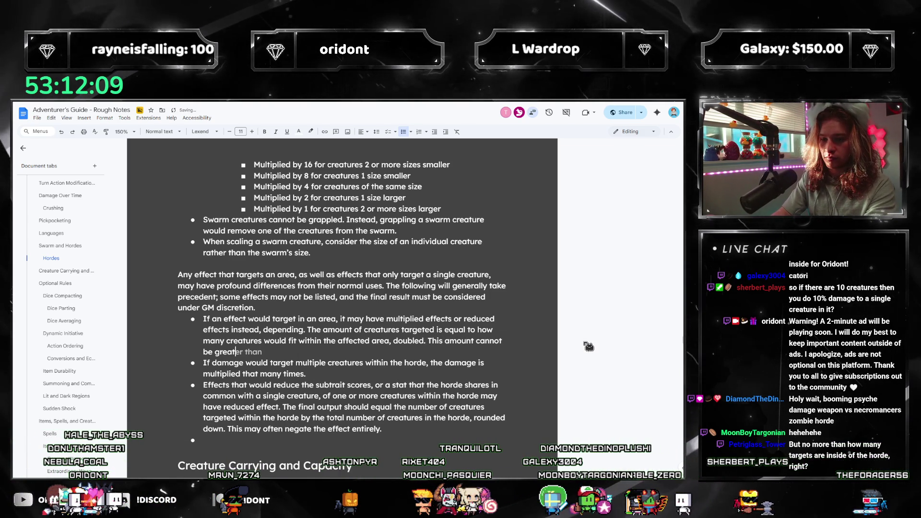
pyautogui.press('Tab')
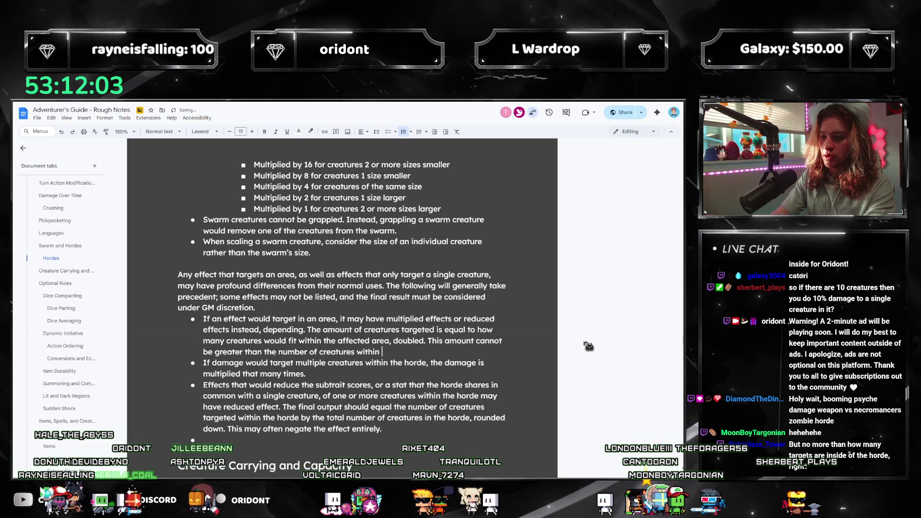
pyautogui.write('the horde.')
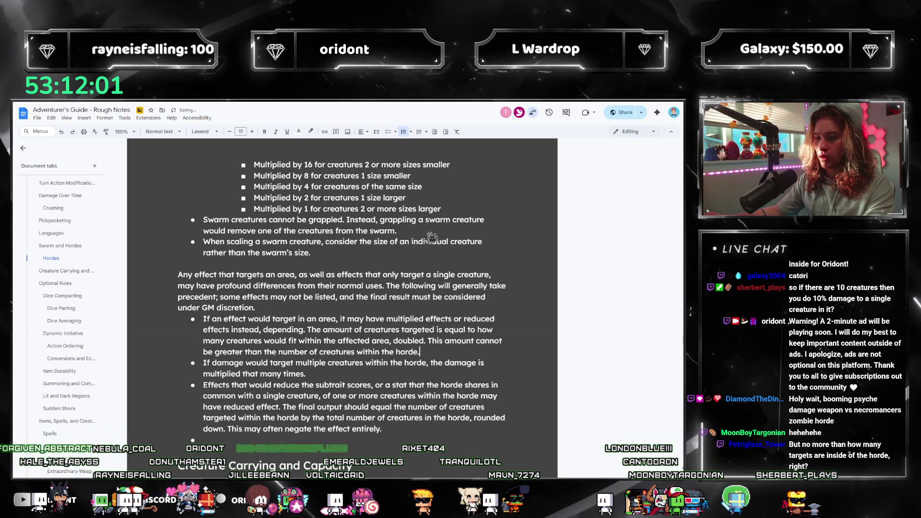
pyautogui.scroll(-2, 433, 233)
# - In the empty bullet, write 'Effects that require a single target may interact uniquely with the horde.'
pyautogui.click(233, 371)
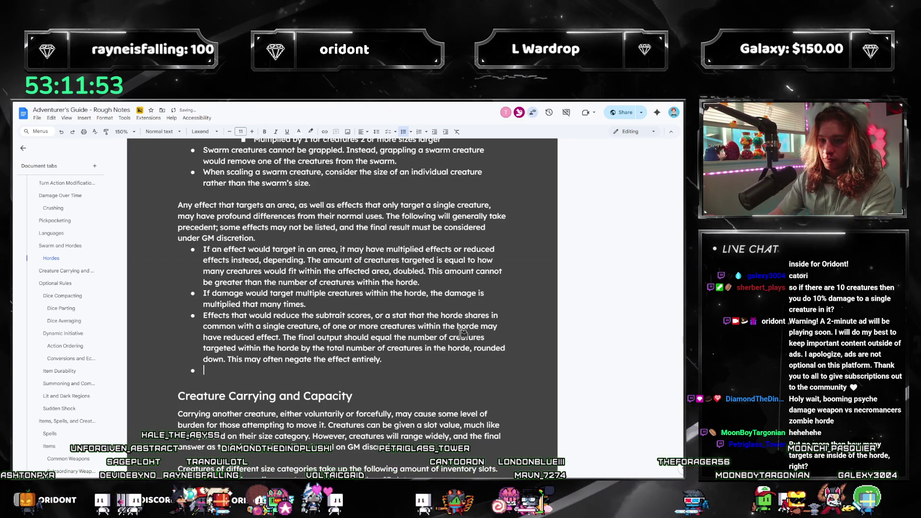
pyautogui.write('Effects that')
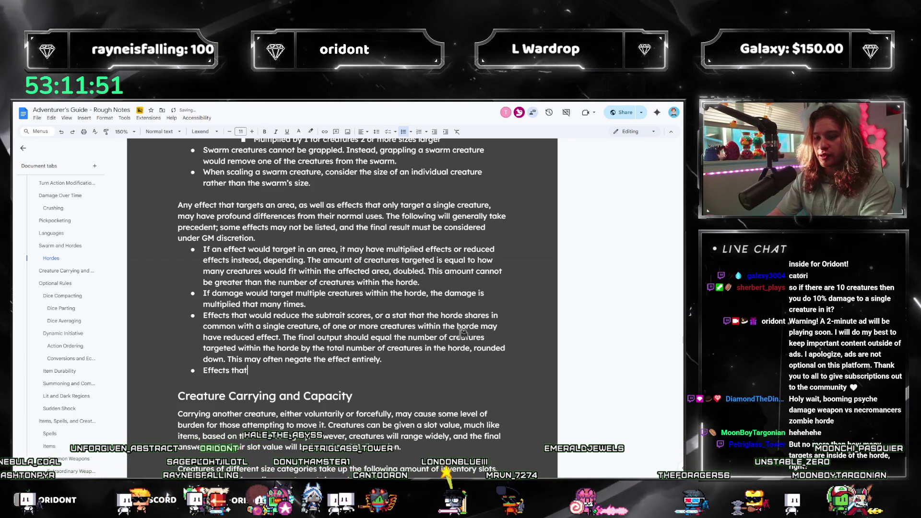
pyautogui.write(' grant special')
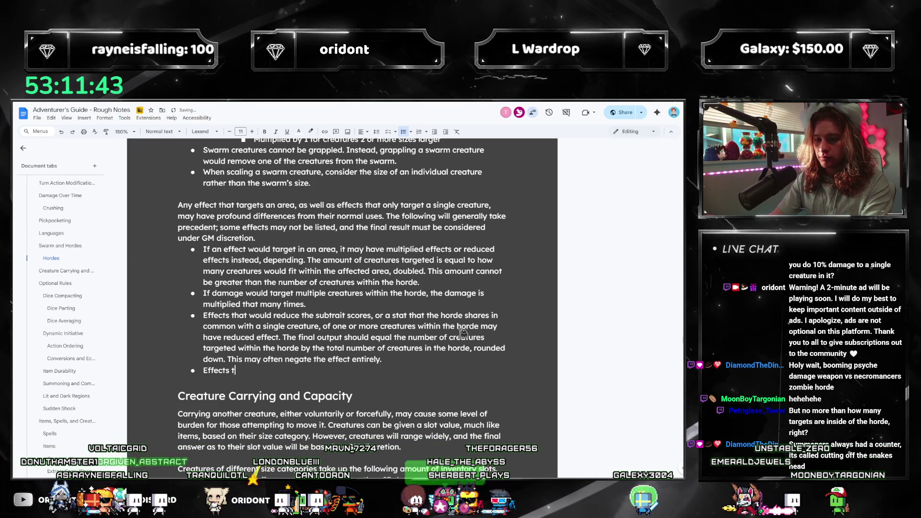
pyautogui.press('BackSpace')
pyautogui.write('ah')
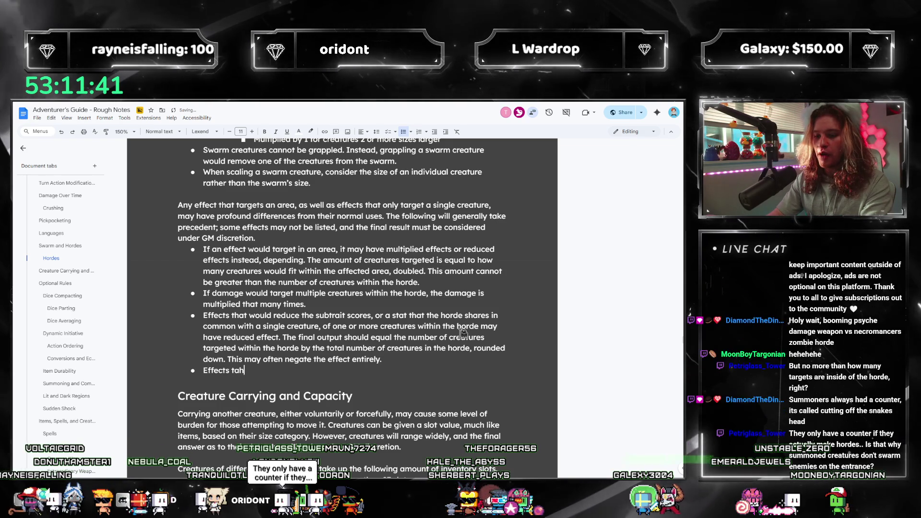
pyautogui.press('BackSpace')
pyautogui.press('BackSpace')
pyautogui.write('hat require ')
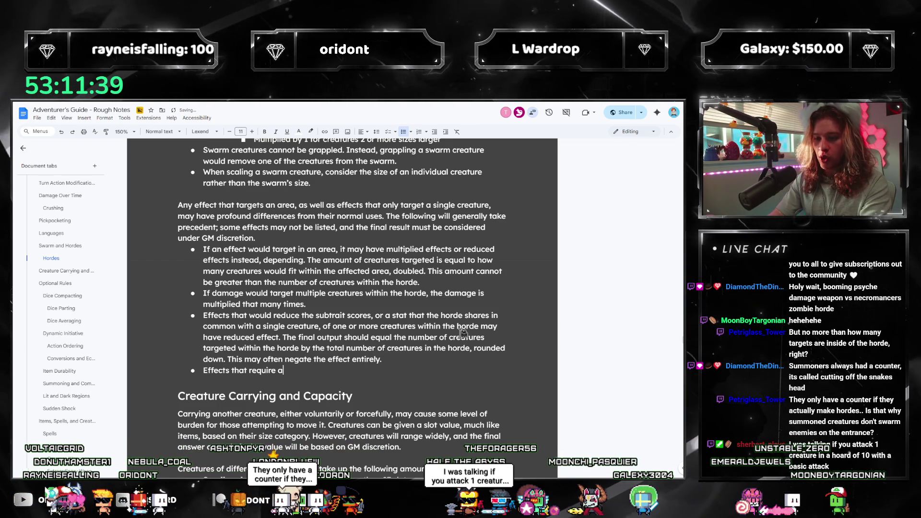
pyautogui.write('a single target')
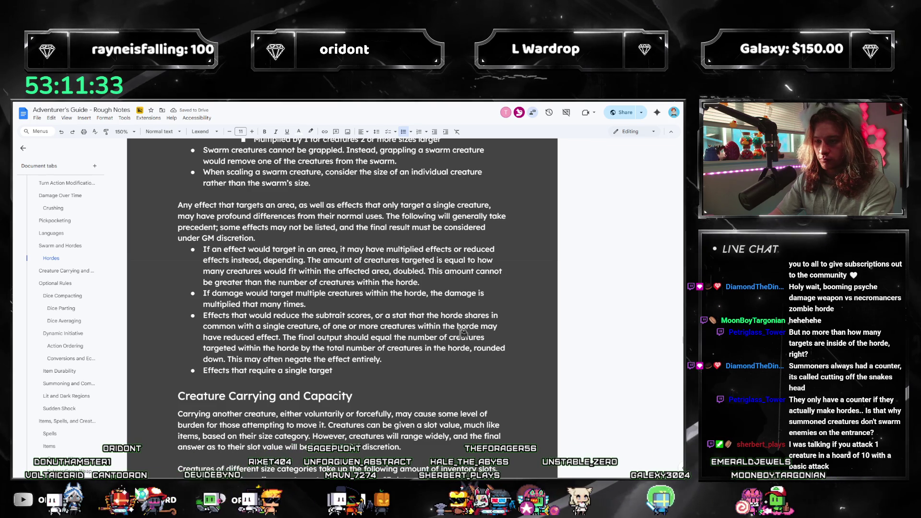
pyautogui.write(' may interact ')
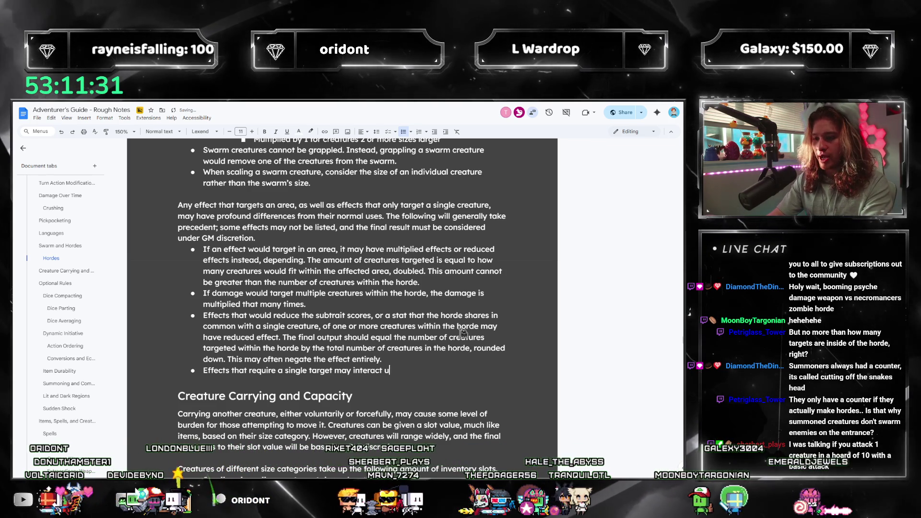
pyautogui.write('uniquely with the hord')
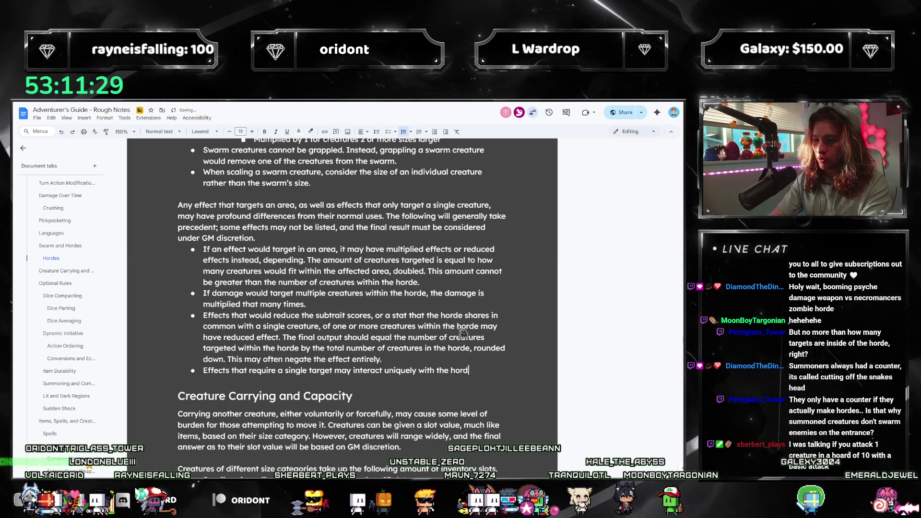
pyautogui.write('e.')
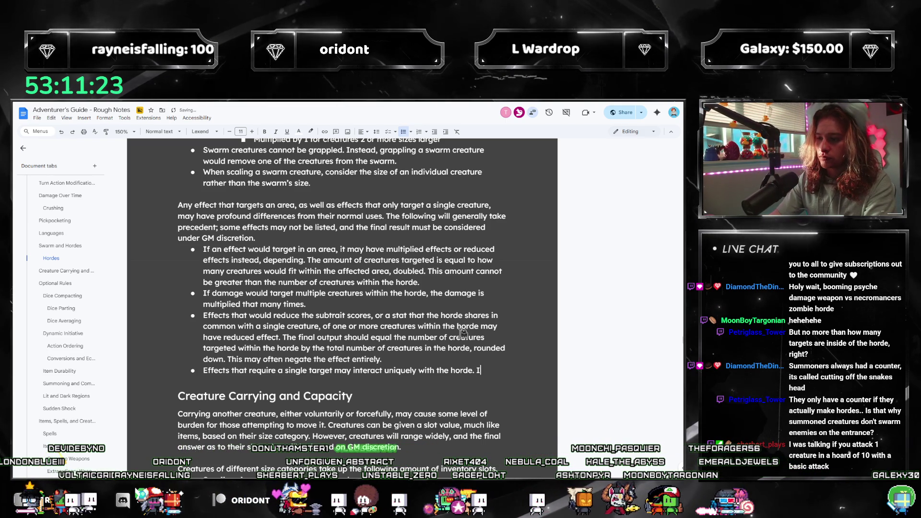
# - Add that effects considering a creature's target observe one creature instead of the entire horde; begin 'The final effect'
pyautogui.write('If a')
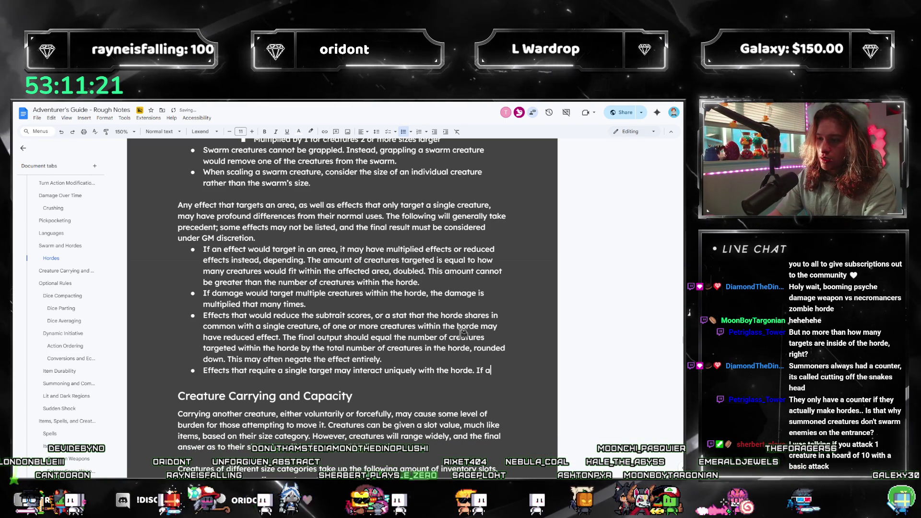
pyautogui.write('n effect would check')
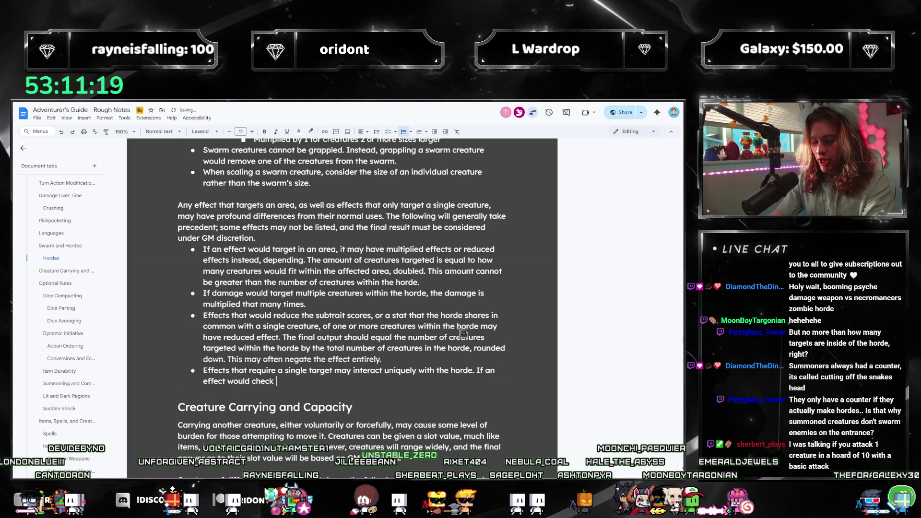
pyautogui.write(' fo')
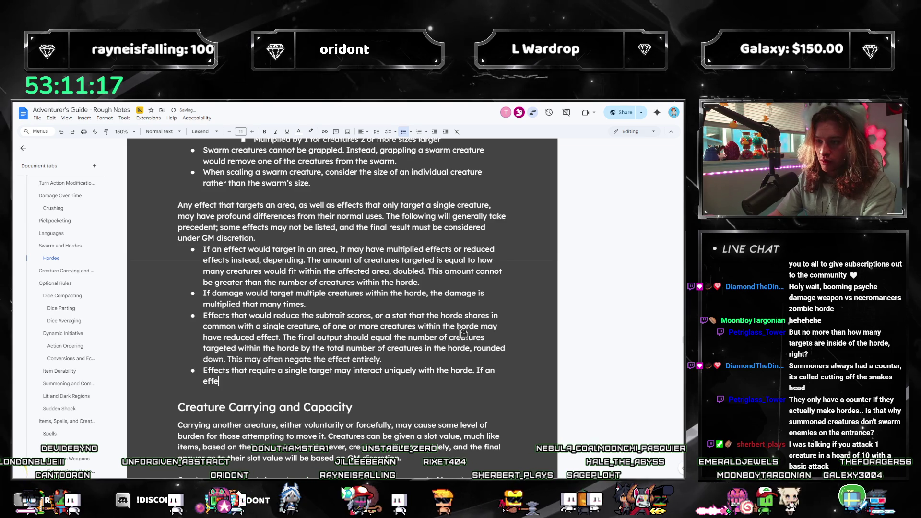
pyautogui.write('ct would cause')
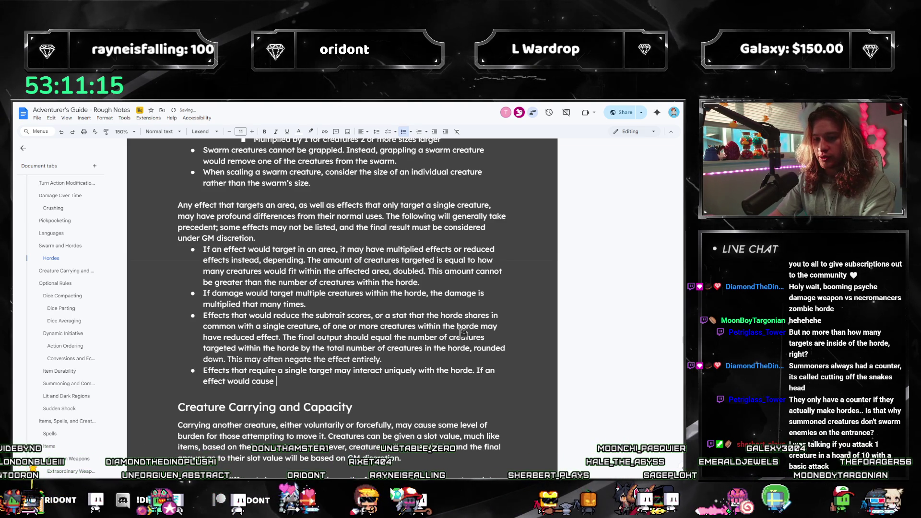
pyautogui.press('BackSpace')
pyautogui.press('BackSpace')
pyautogui.press('BackSpace')
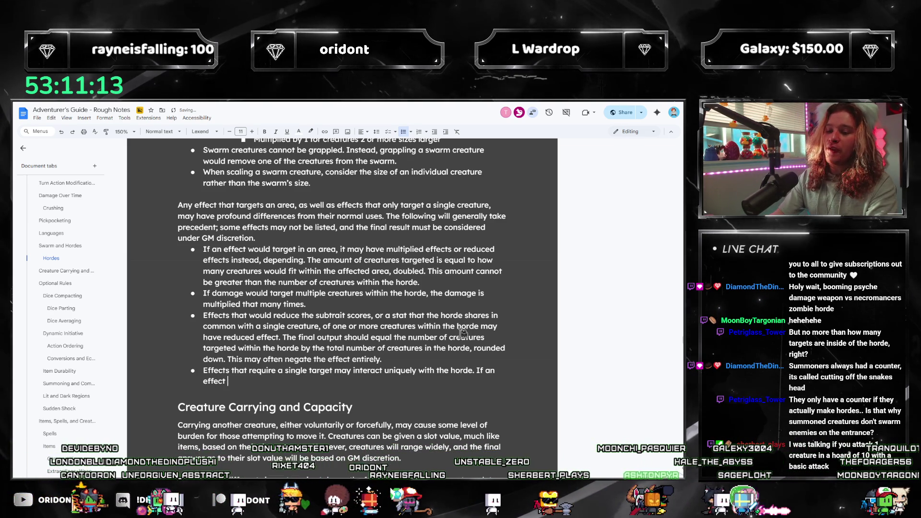
pyautogui.write('needs to')
pyautogui.press('BackSpace')
pyautogui.press('BackSpace')
pyautogui.press('BackSpace')
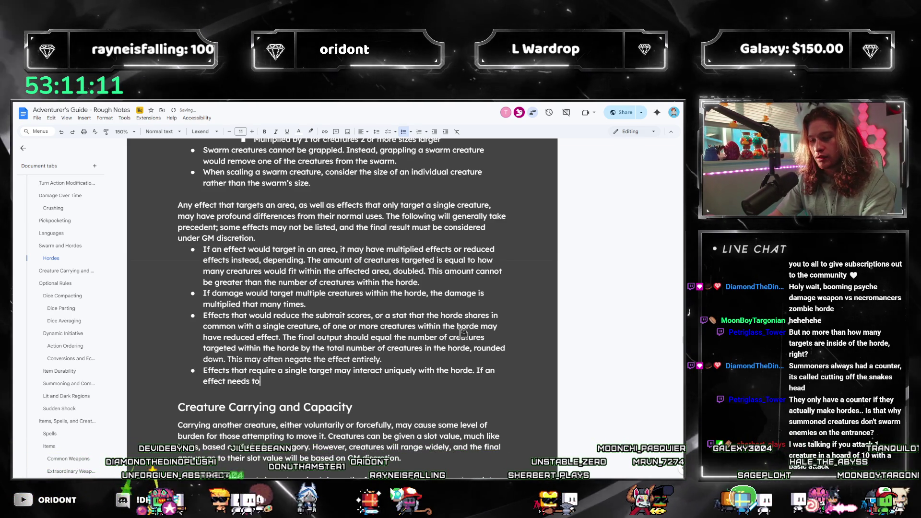
pyautogui.write("would consider a creature' S")
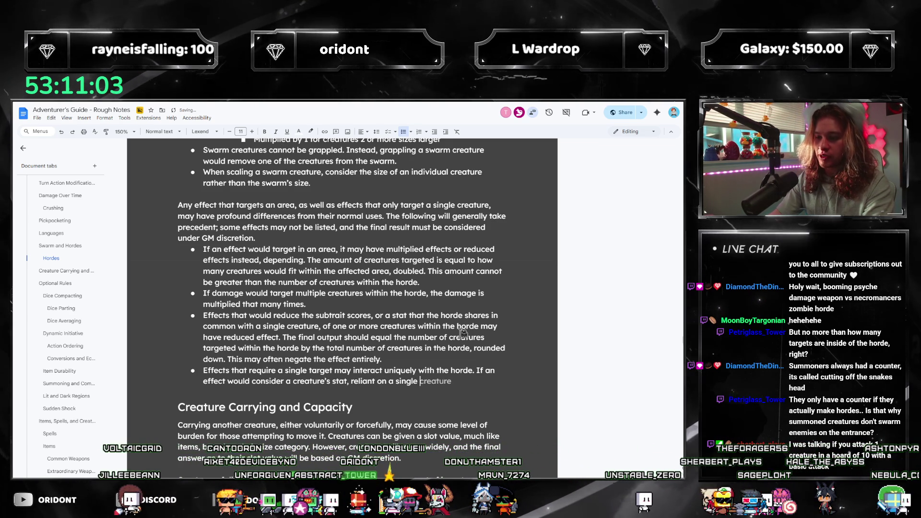
pyautogui.write('target, it checks the')
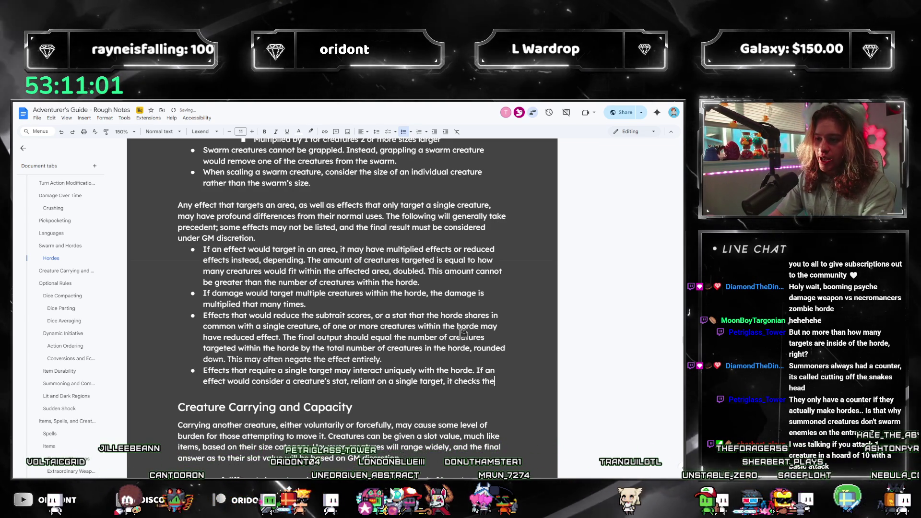
pyautogui.press('BackSpace')
pyautogui.press('BackSpace')
pyautogui.press('BackSpace')
pyautogui.press('BackSpace')
pyautogui.press('BackSpace')
pyautogui.write('observ')
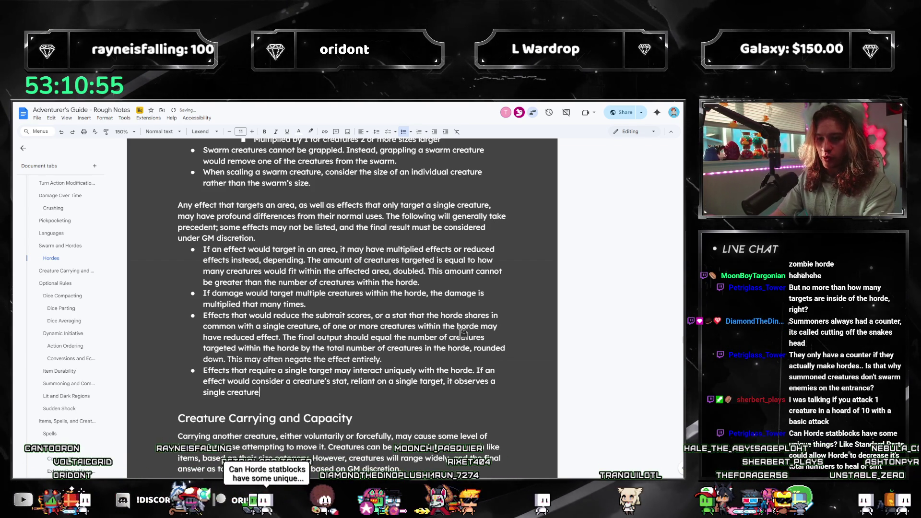
pyautogui.write('entire horde.')
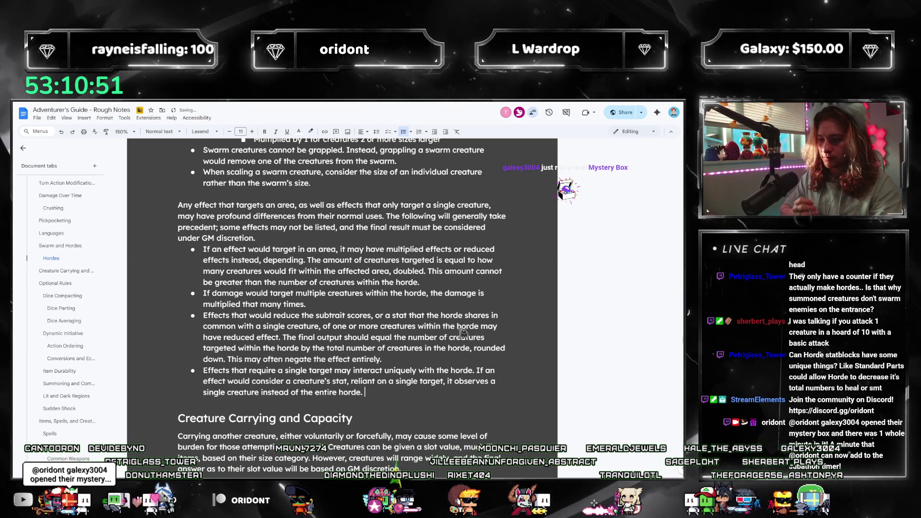
pyautogui.write(' Ef')
pyautogui.press('BackSpace')
pyautogui.press('BackSpace')
pyautogui.write('The final effect')
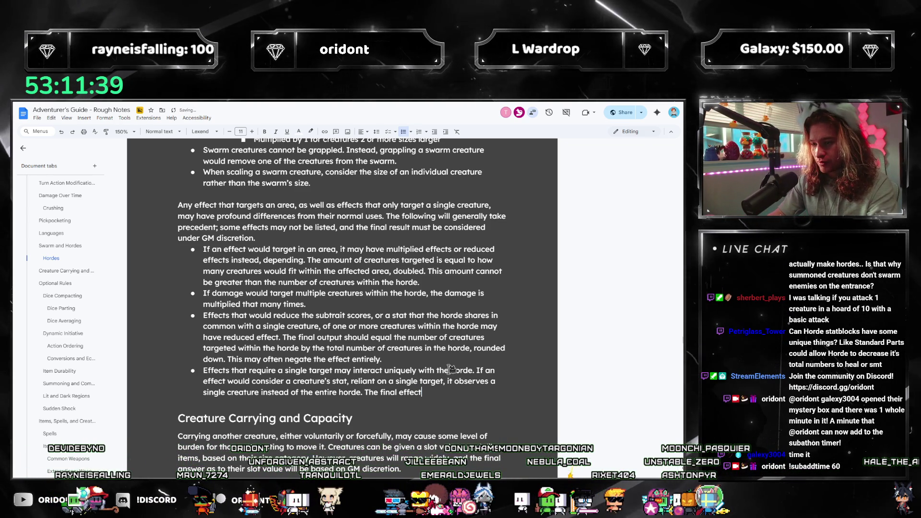
# - Reword the single-target bullet's ending to 'should be treated as if it only targeted an individual'
pyautogui.press('BackSpace')
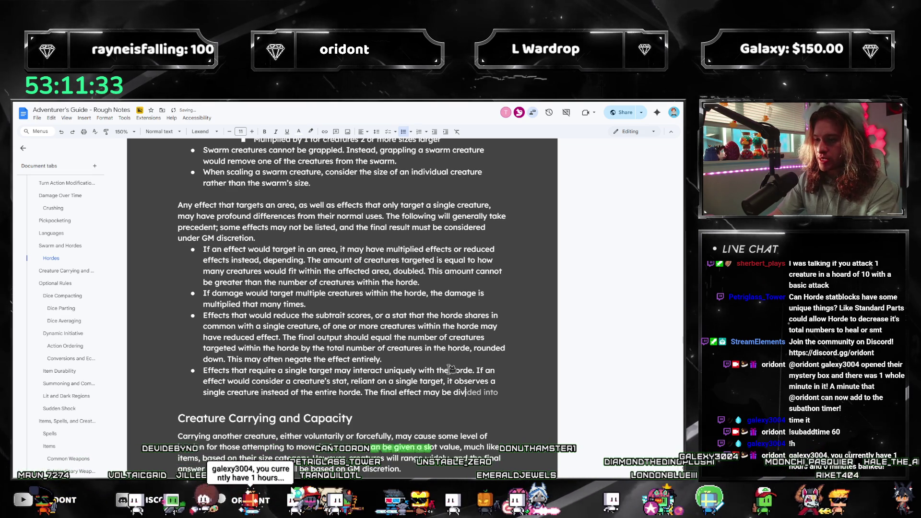
pyautogui.press('BackSpace')
pyautogui.press('BackSpace')
pyautogui.press('BackSpace')
pyautogui.write('should ')
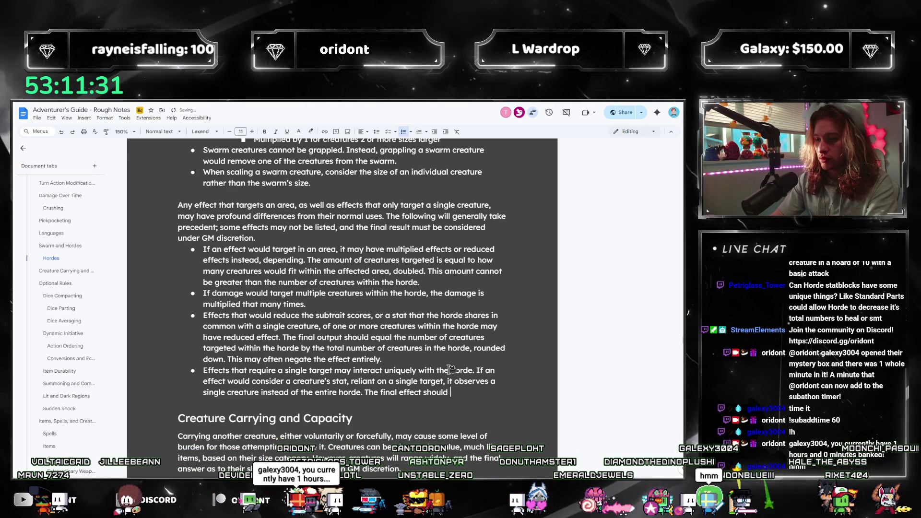
pyautogui.write('be treated as if ')
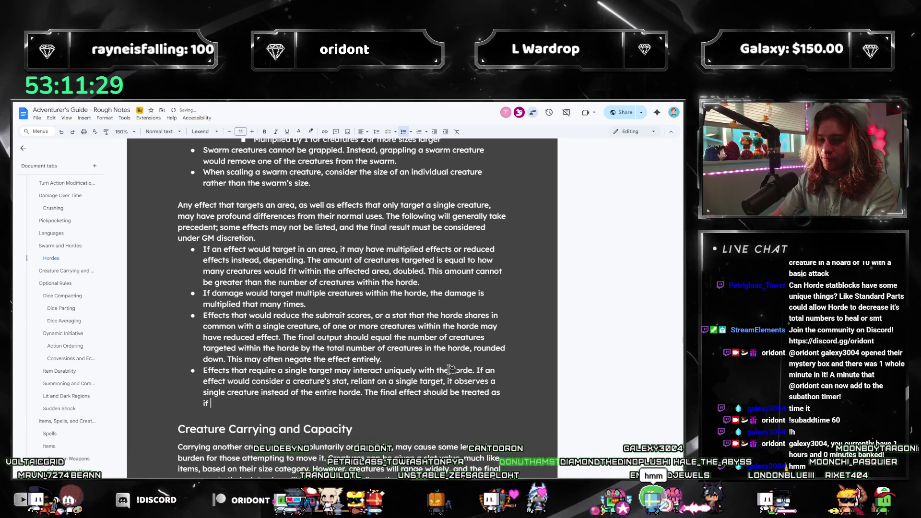
pyautogui.write('it only target')
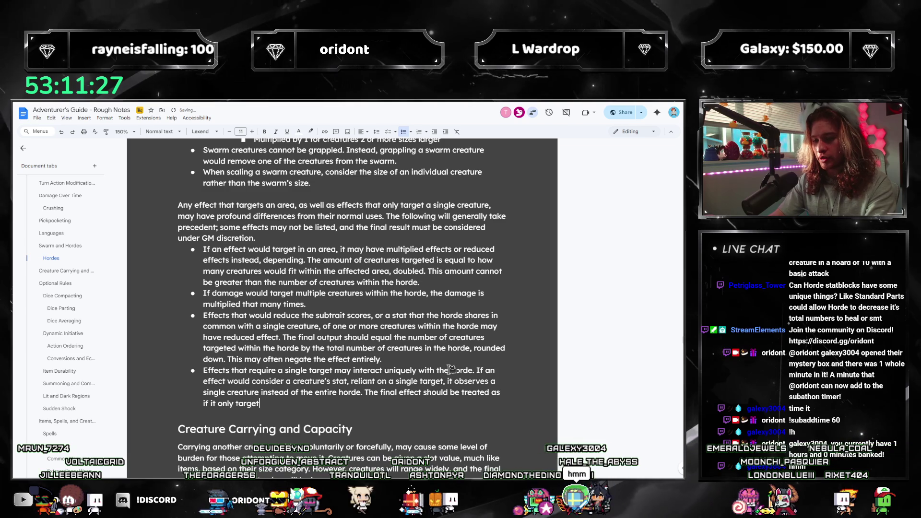
pyautogui.write('ed an individual of the horde.')
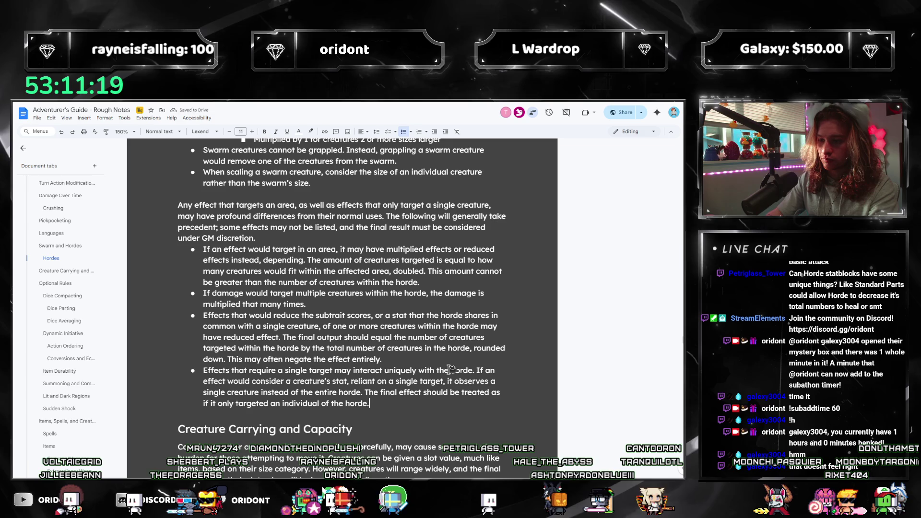
# - Replace the final sentence: a kill drops the horde's creature count, else effects are dealt to the horde as a whole
pyautogui.hotkey('shift', 'Up')
pyautogui.hotkey('shift', 'Down')
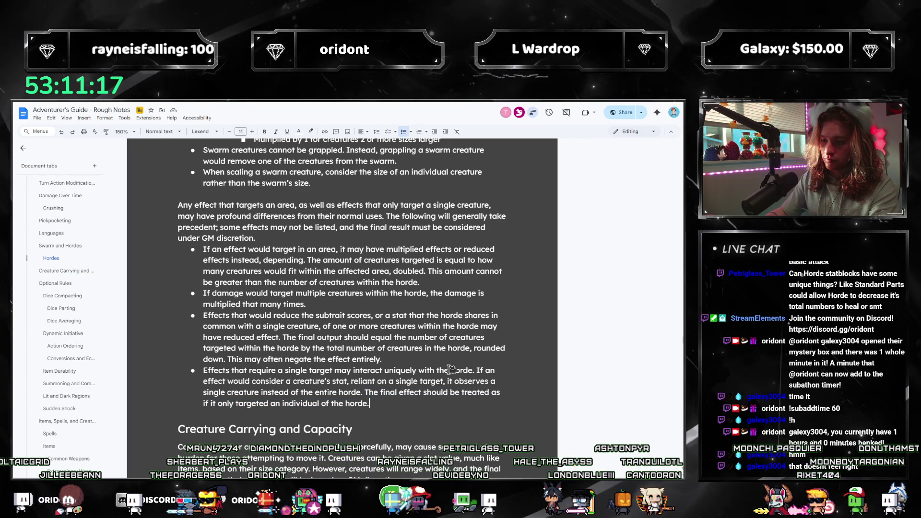
pyautogui.hotkey('shift', 'Up')
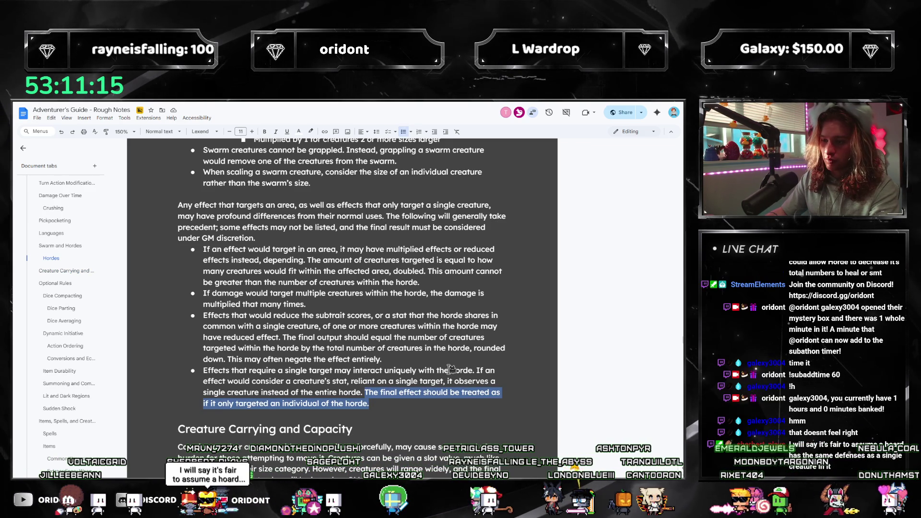
pyautogui.write('If t')
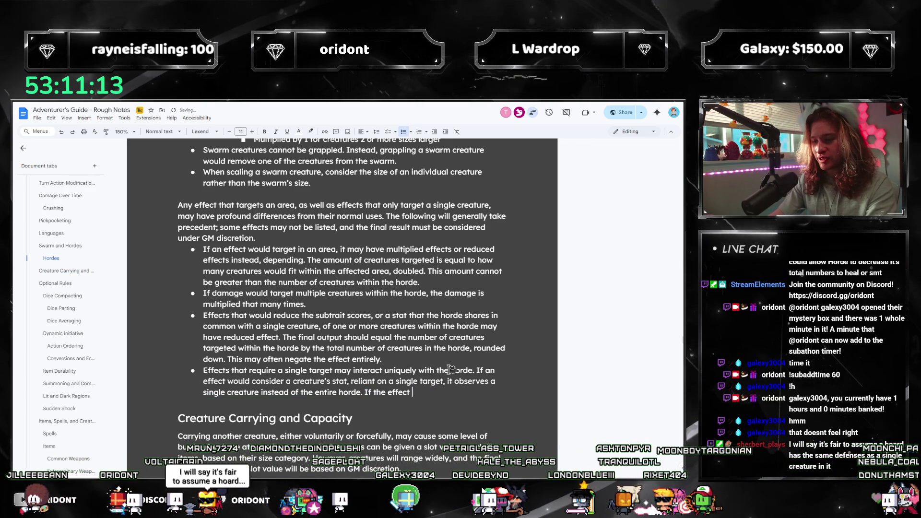
pyautogui.write('would kill')
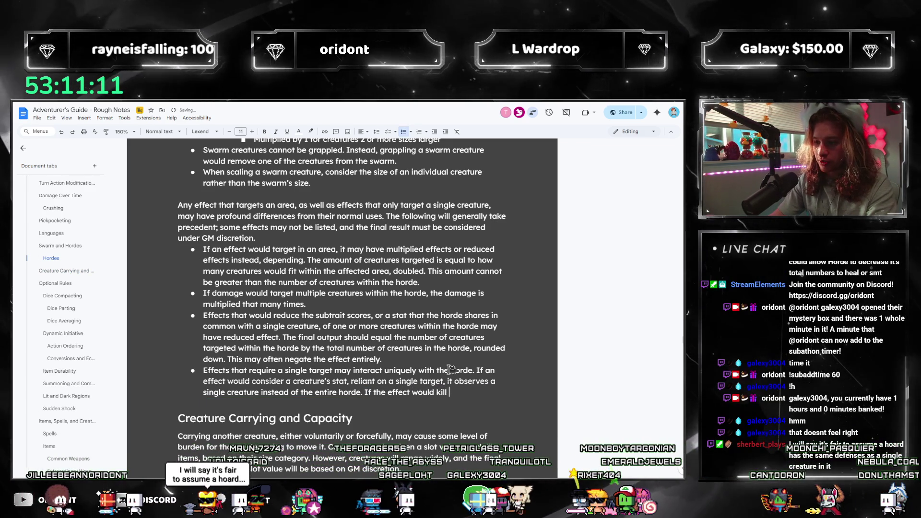
pyautogui.press('BackSpace')
pyautogui.press('BackSpace')
pyautogui.press('BackSpace')
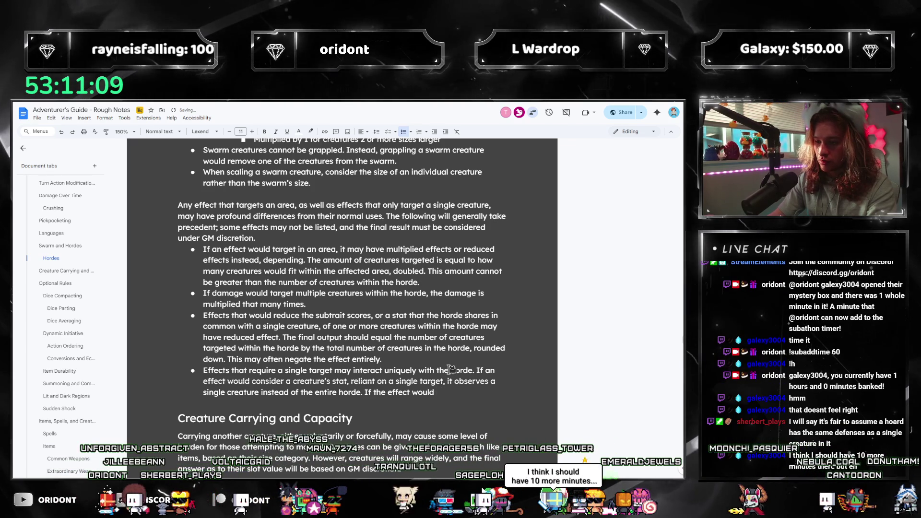
pyautogui.write('kill th e')
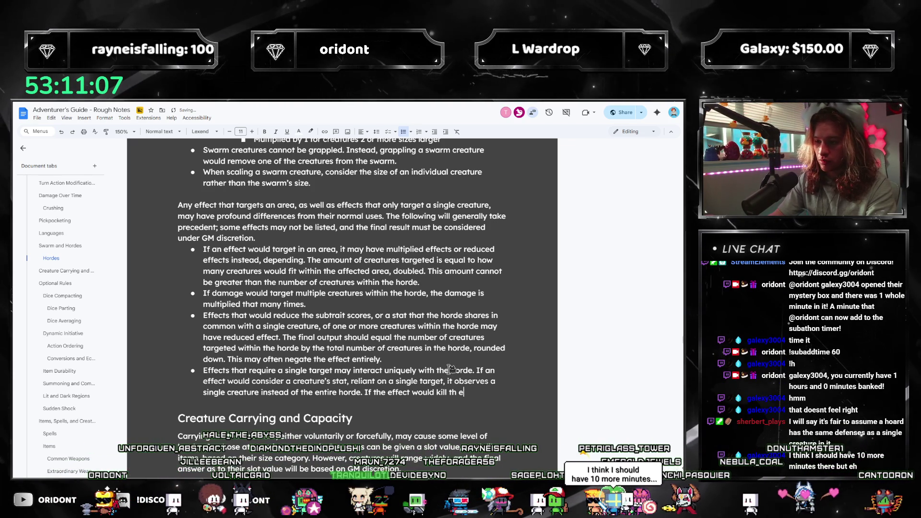
pyautogui.press('BackSpace')
pyautogui.press('BackSpace')
pyautogui.write('e creature, ')
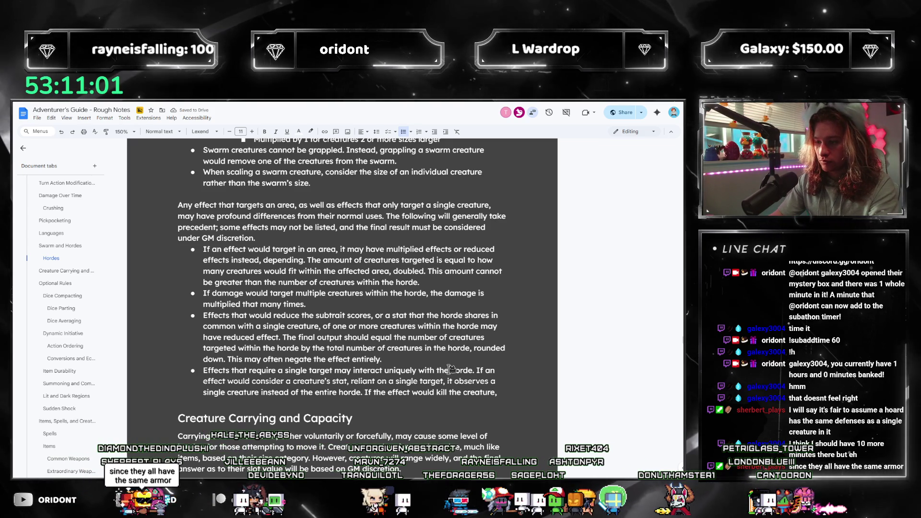
pyautogui.write("the horde's creature count decreases by 1. Otherwise, the effects")
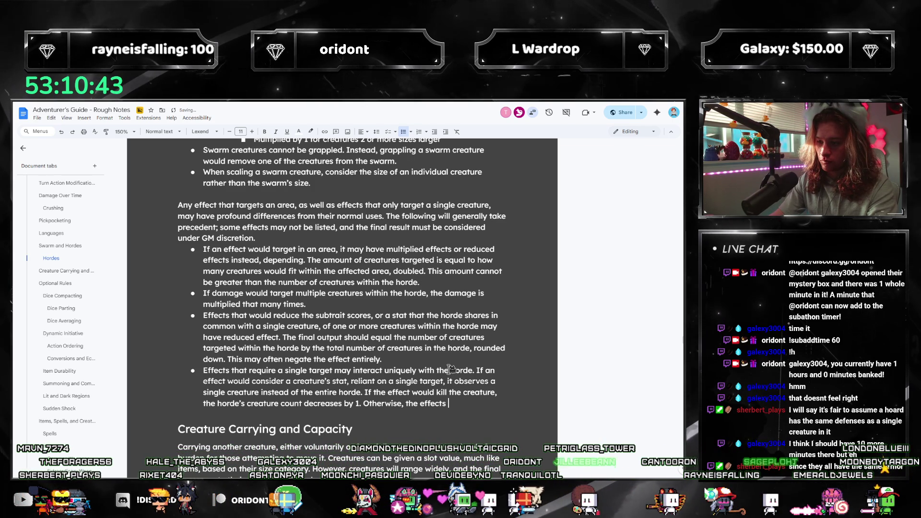
pyautogui.write('are ')
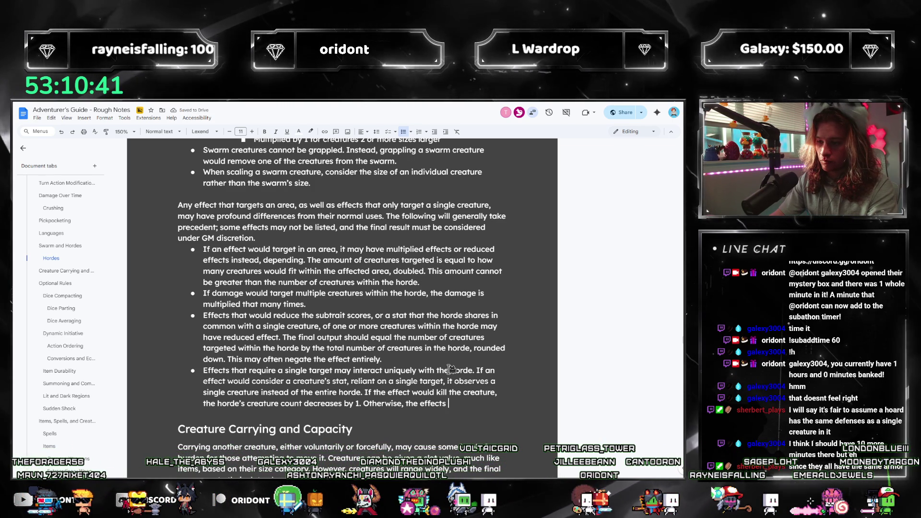
pyautogui.write('dealt')
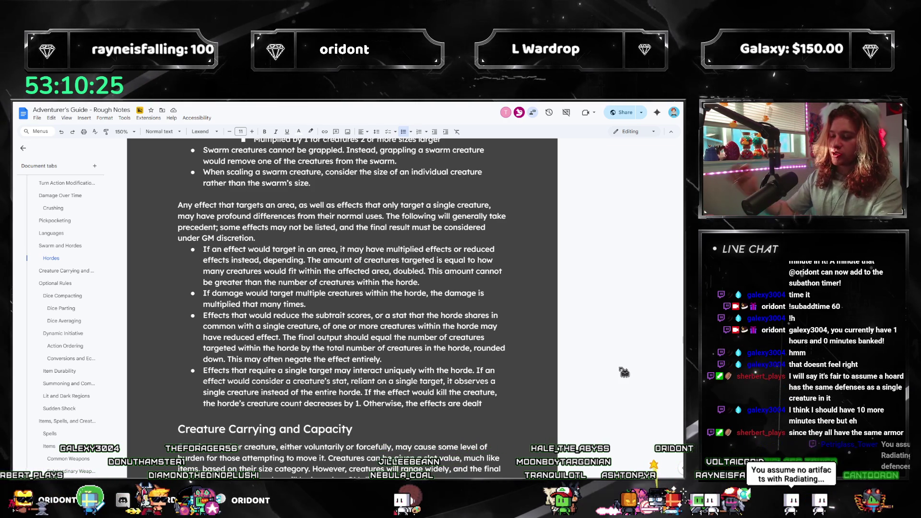
pyautogui.write('horde as h')
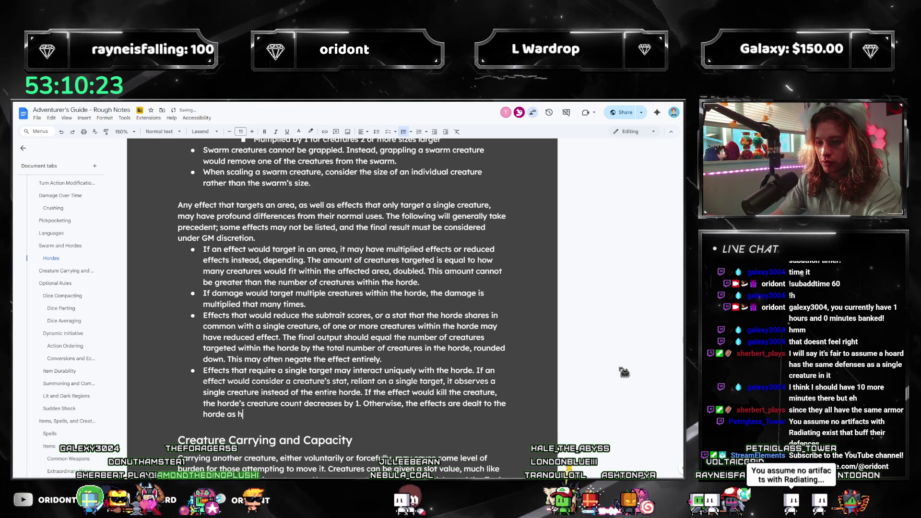
pyautogui.press('BackSpace')
pyautogui.write('a whole.')
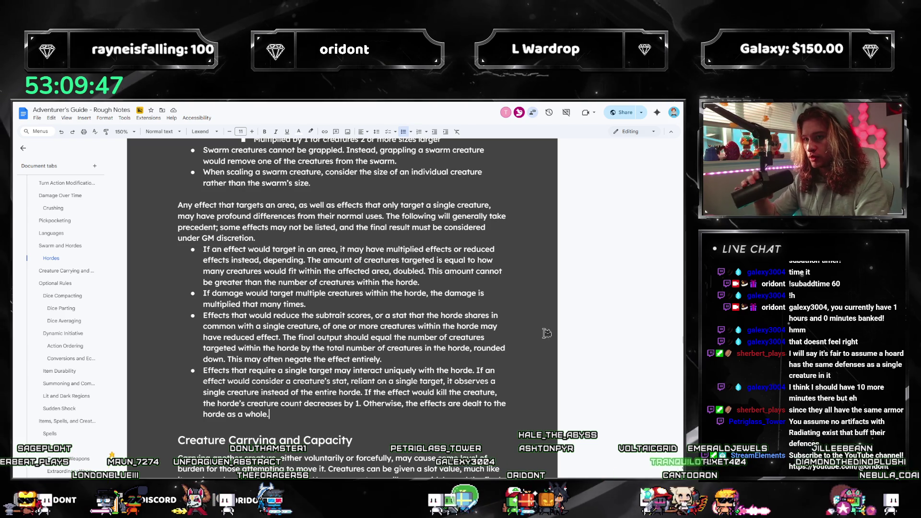
pyautogui.scroll(10, 376, 324)
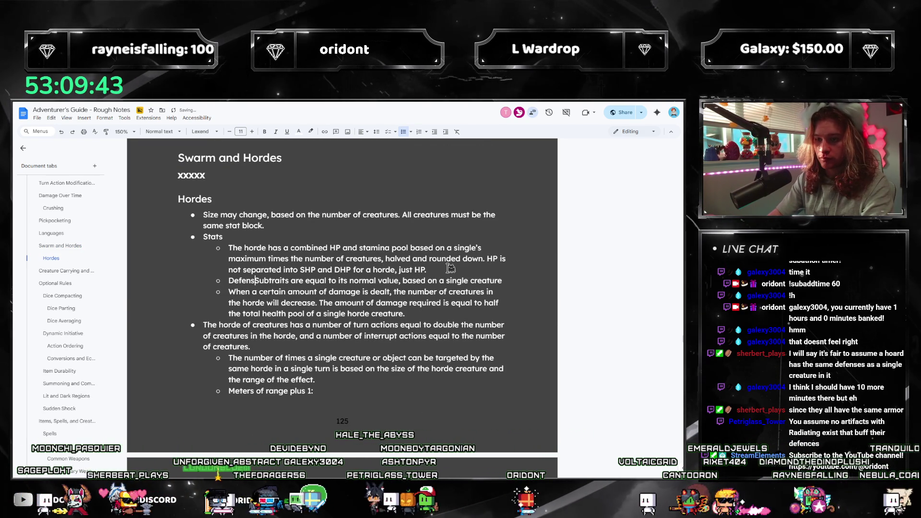
# - Fix 'DefensSubtraits' to read 'Defenses and subtraits' in the Hordes stats
pyautogui.write('es and s')
pyautogui.press('Delete')
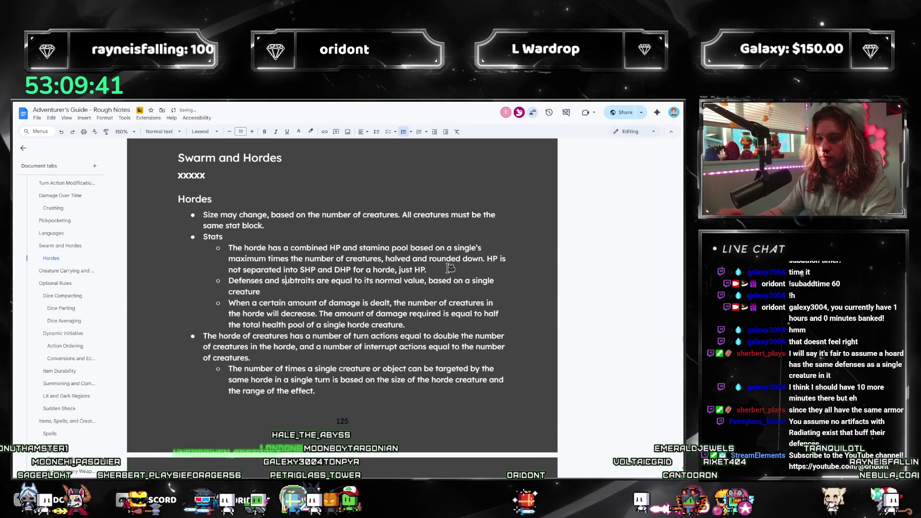
pyautogui.click(365, 292)
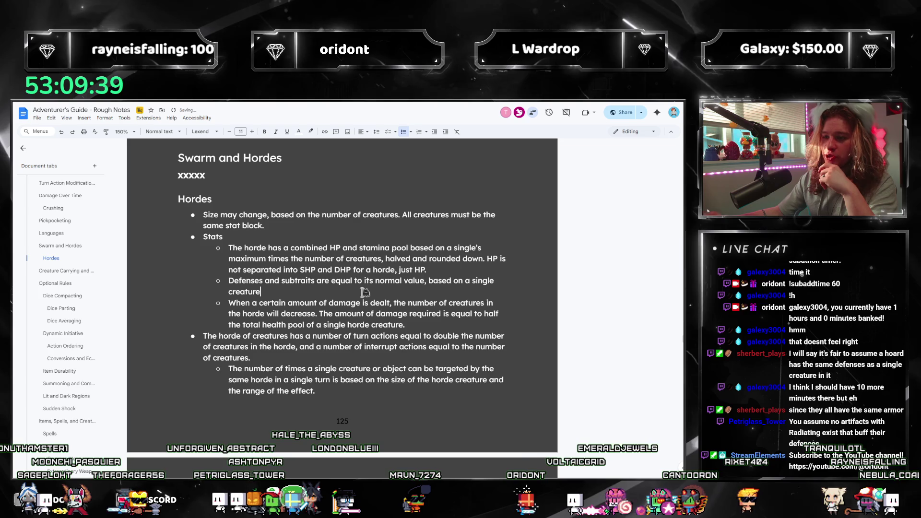
# - Remove the period after 'creature' in the single-target bullet and select 'single creature' for revision
pyautogui.scroll(-4, 364, 288)
pyautogui.scroll(2, 360, 272)
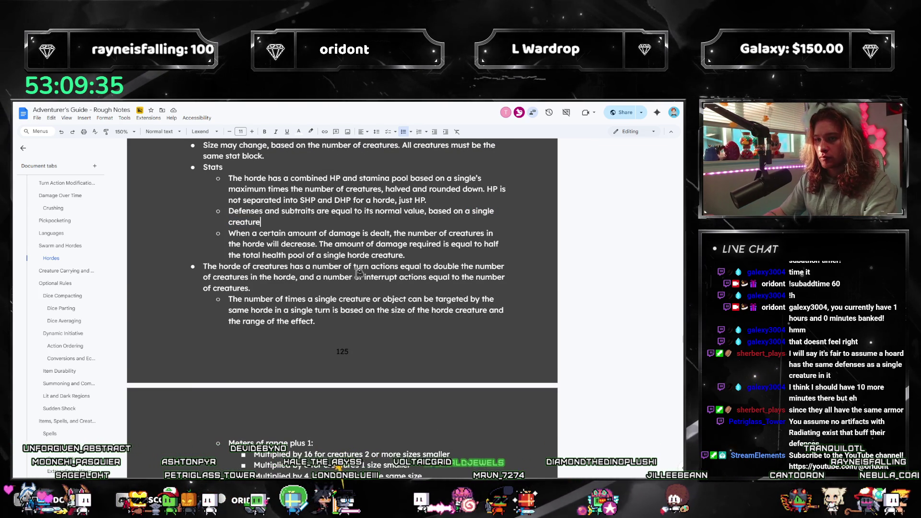
pyautogui.press('BackSpace')
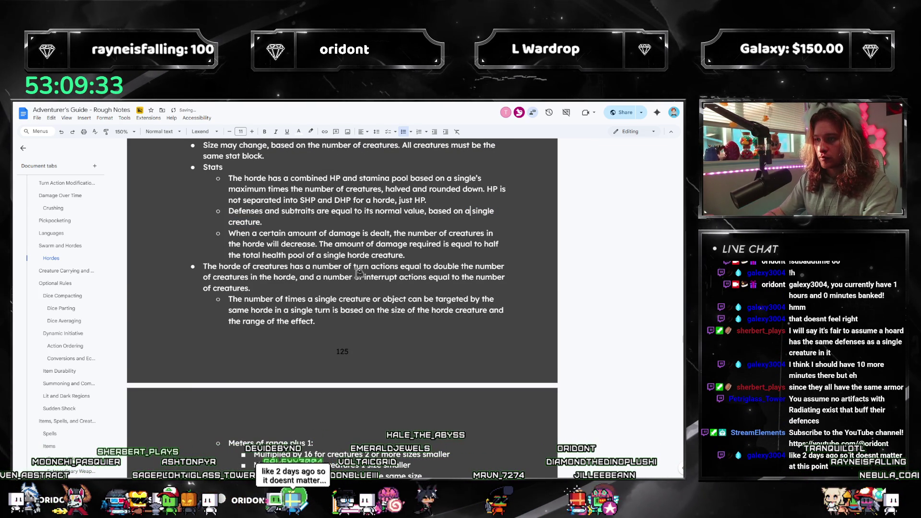
pyautogui.hotkey('shift', 'Right')
pyautogui.hotkey('shift', 'Right')
pyautogui.hotkey('shift', 'Right')
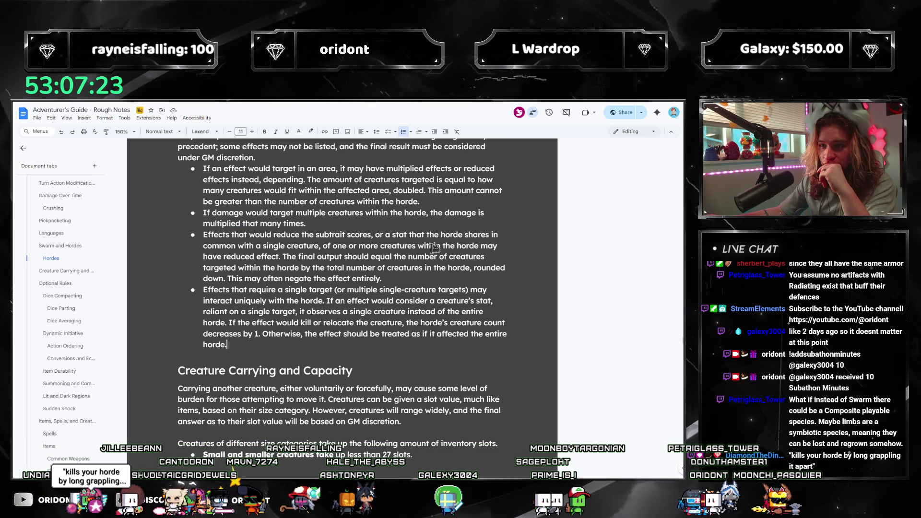
# - Add ', cause status effects, or modify' after 'subtrait scores' in the third bullet
pyautogui.click(370, 234)
pyautogui.write(', cause status e')
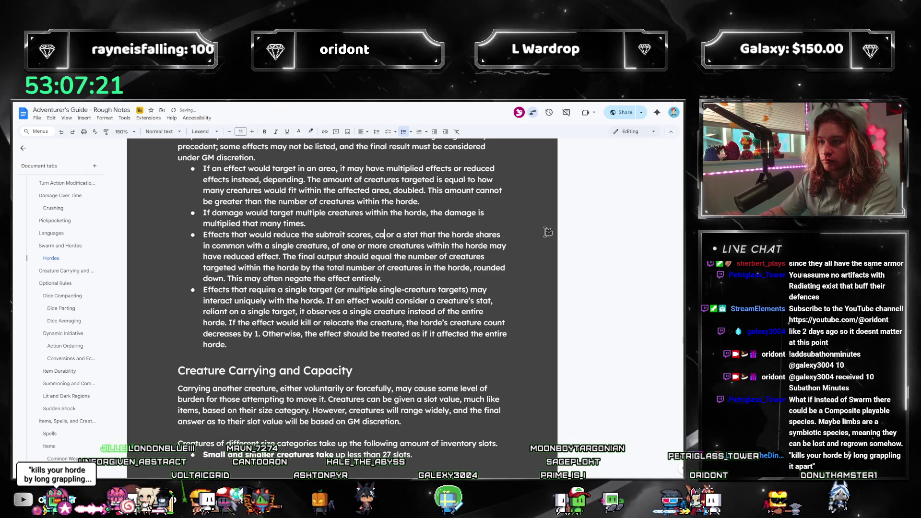
pyautogui.write('ffects, ')
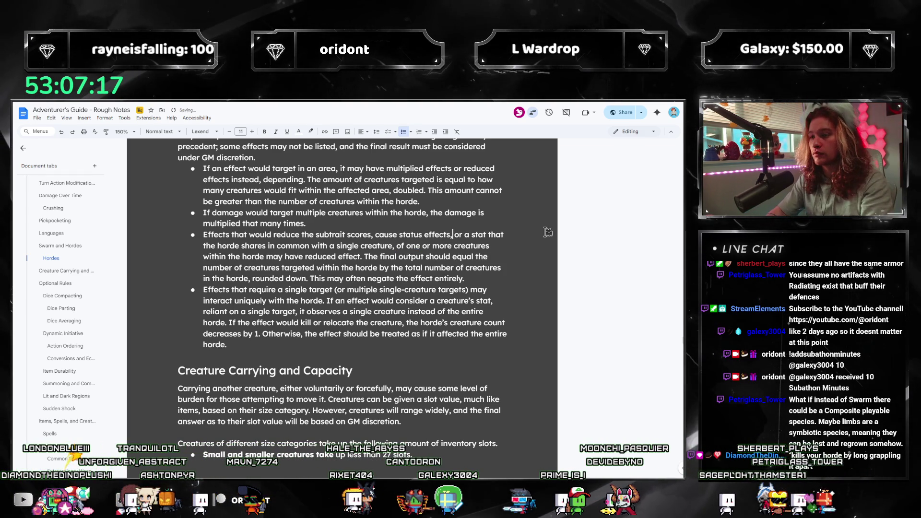
pyautogui.write('or modify')
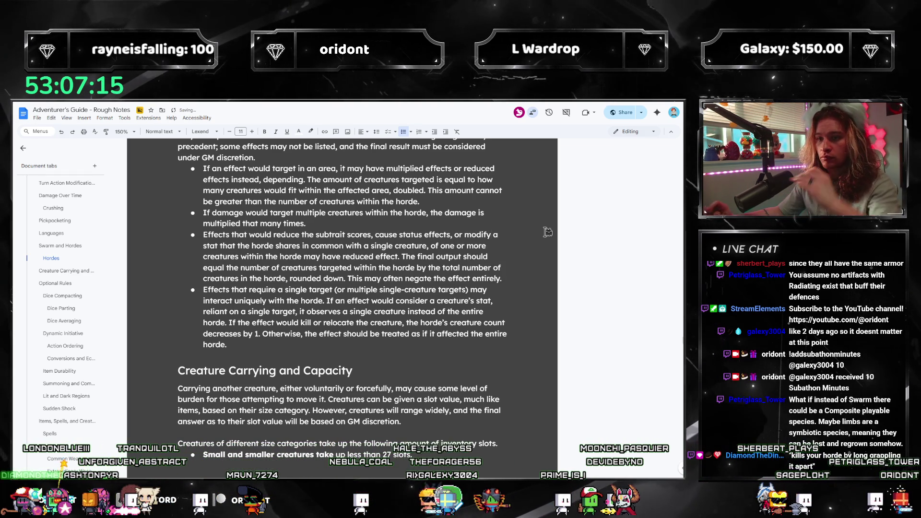
pyautogui.click(453, 247)
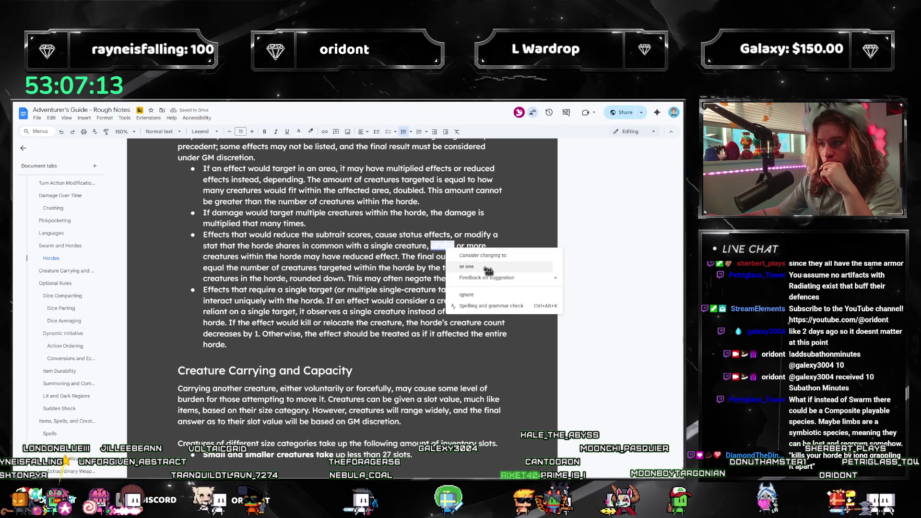
pyautogui.click(474, 272)
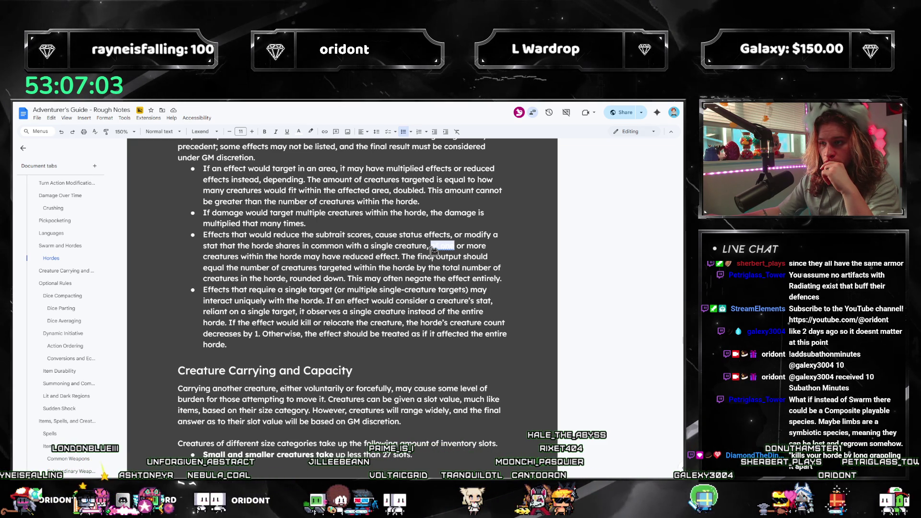
# - Replace 'of one or more creatures within the horde' with 'it' in the third bullet
pyautogui.press('BackSpace')
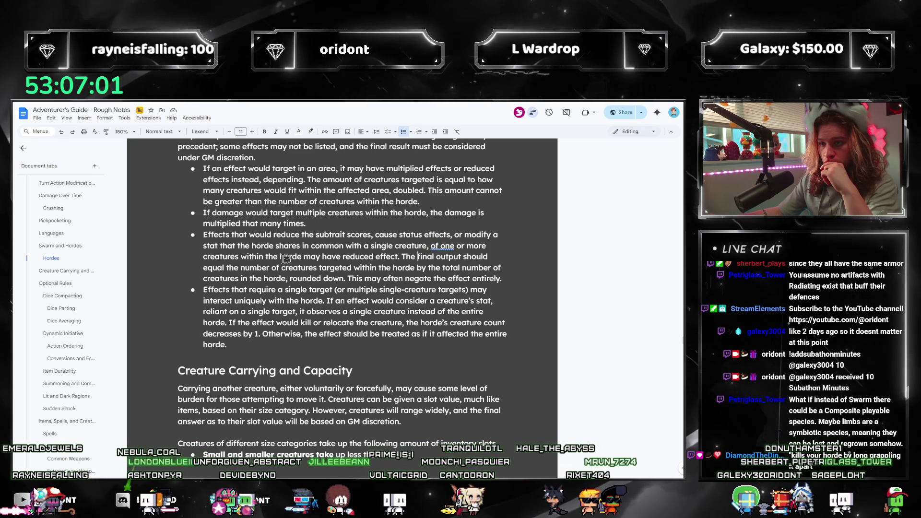
pyautogui.hotkey('ctrl', 'z')
pyautogui.moveTo(431, 245); pyautogui.dragTo(301, 257)
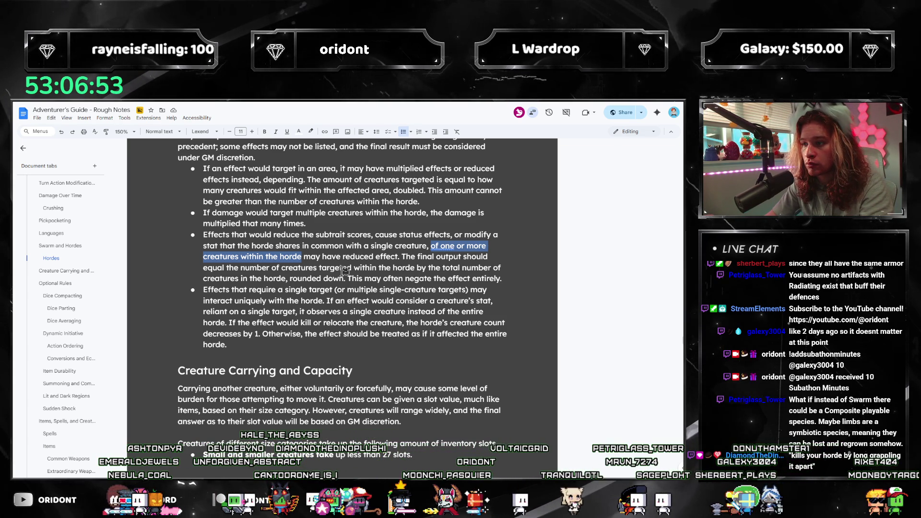
pyautogui.write('it')
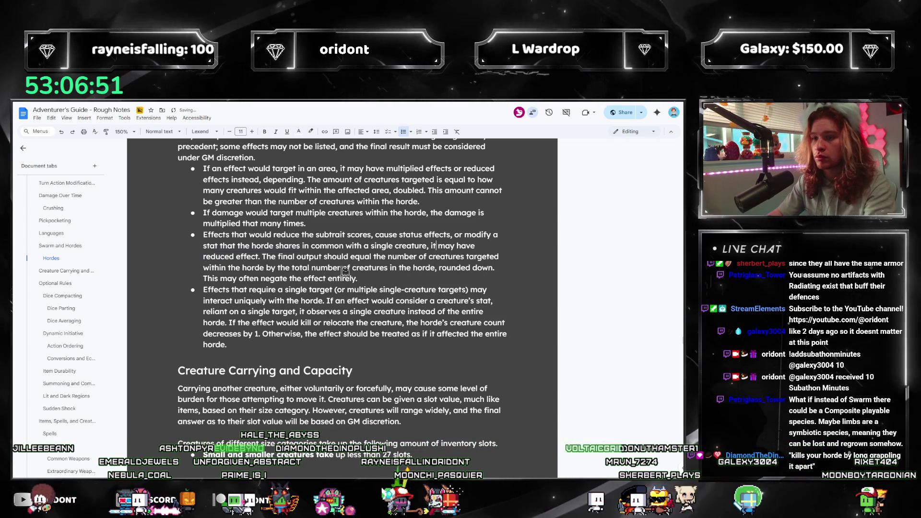
pyautogui.moveTo(331, 235)
pyautogui.mouseDown()
pyautogui.moveTo(419, 246)
pyautogui.moveTo(414, 235)
pyautogui.moveTo(477, 235)
pyautogui.mouseUp()
pyautogui.moveTo(203, 235); pyautogui.dragTo(299, 246)
pyautogui.click(329, 260)
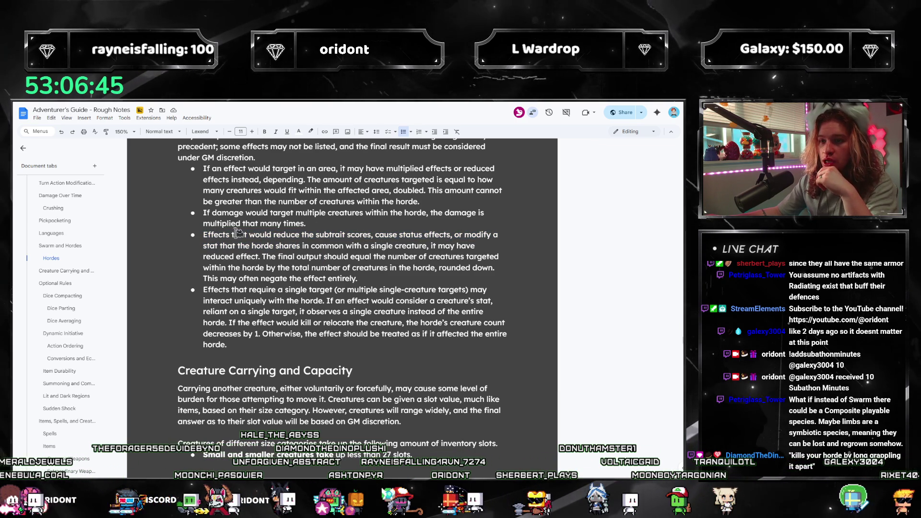
# - Start the third bullet with 'Non-damage effects' and delete the clause about subtraits and shared stats
pyautogui.write('Non-damage')
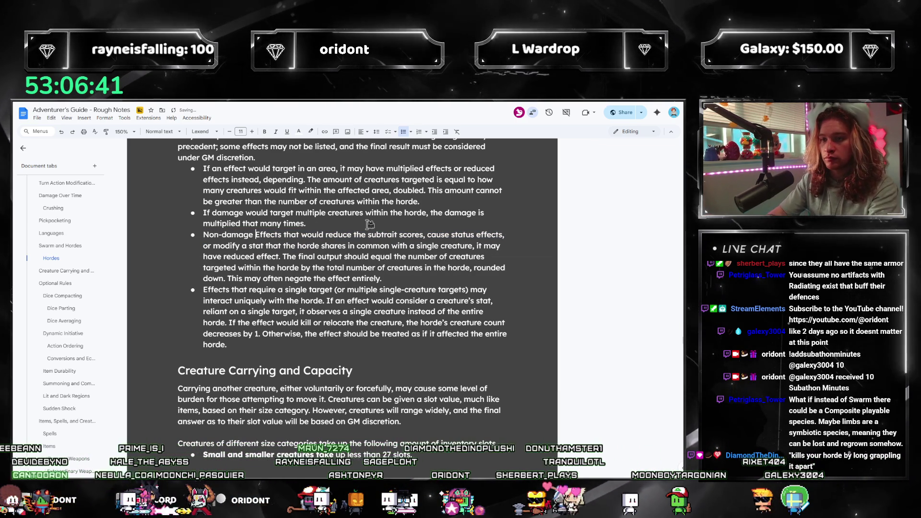
pyautogui.press('Delete')
pyautogui.write('e')
pyautogui.moveTo(285, 235)
pyautogui.mouseDown()
pyautogui.moveTo(204, 235)
pyautogui.moveTo(326, 257)
pyautogui.moveTo(283, 245)
pyautogui.moveTo(291, 246)
pyautogui.mouseUp()
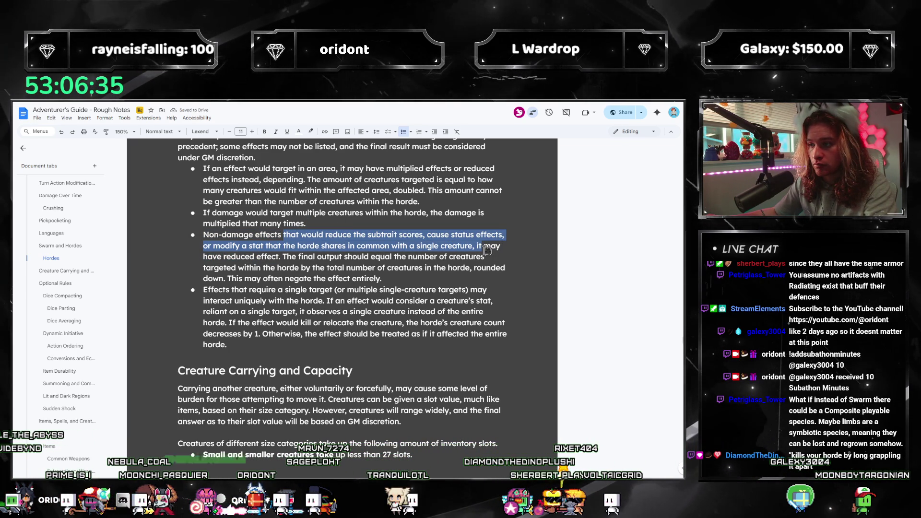
pyautogui.press('BackSpace')
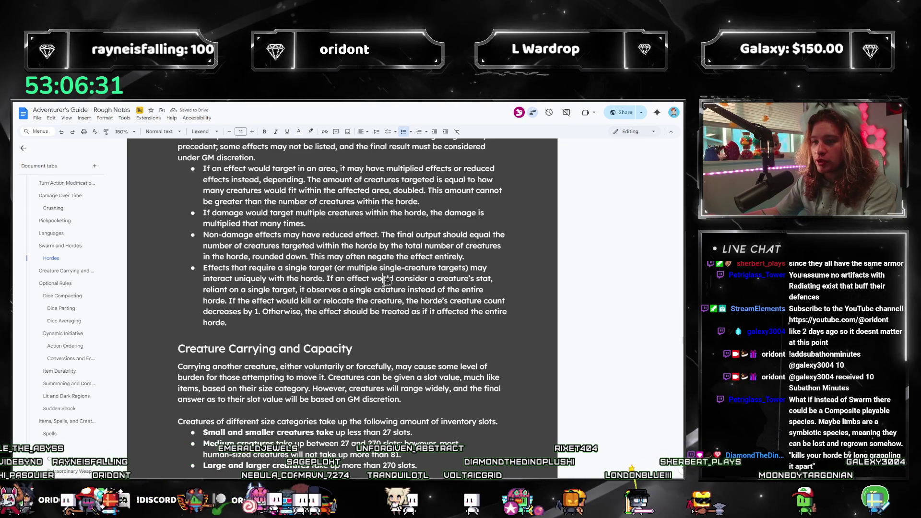
pyautogui.click(489, 234)
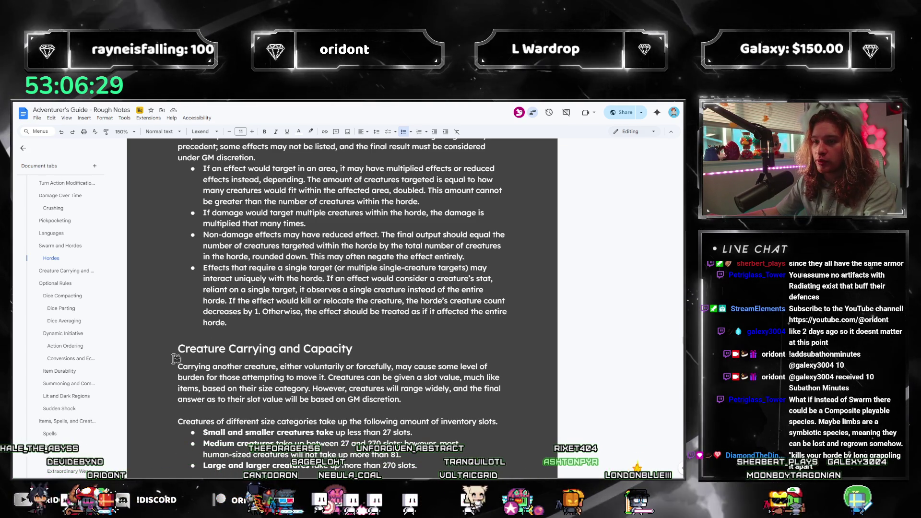
# - Change 'effect' to 'output' and add 'area' to the non-damage bullet
pyautogui.moveTo(227, 322)
pyautogui.mouseDown()
pyautogui.moveTo(203, 269)
pyautogui.moveTo(193, 266)
pyautogui.mouseUp()
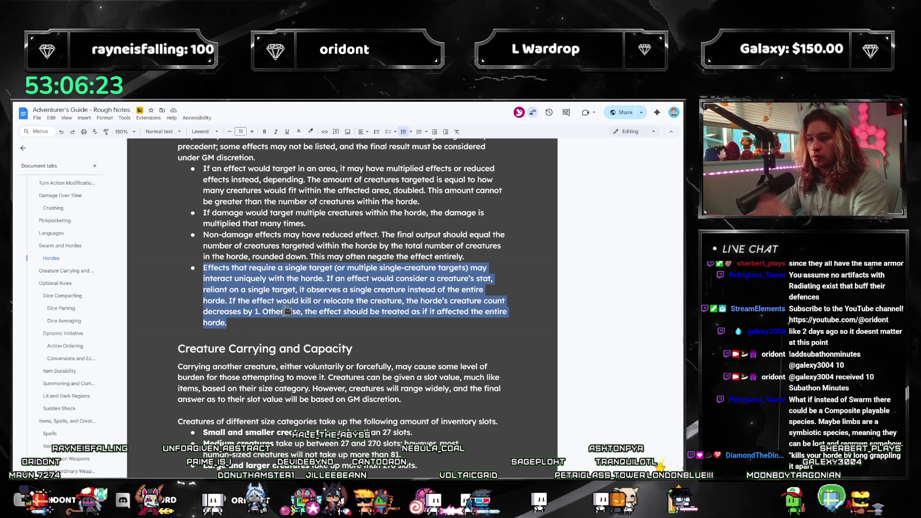
pyautogui.press('Right')
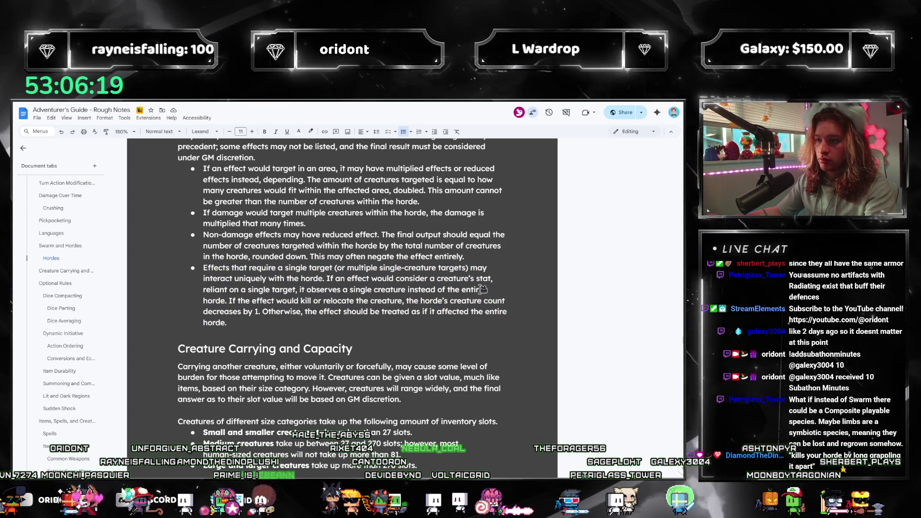
pyautogui.write(' Ex')
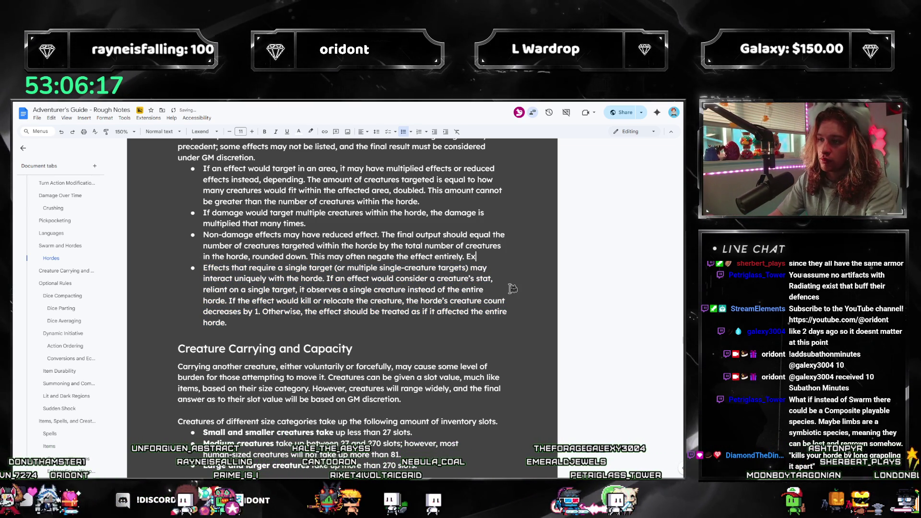
pyautogui.write('ceptions may occu')
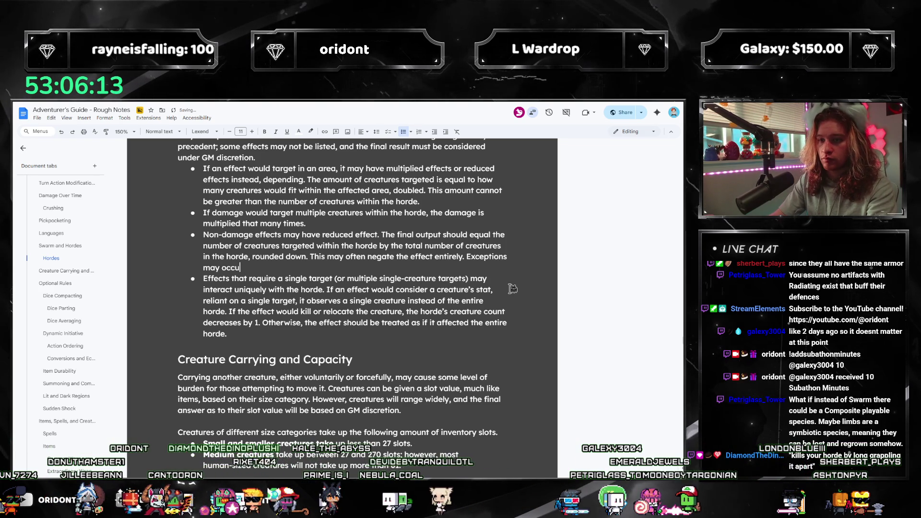
pyautogui.press('BackSpace')
pyautogui.press('BackSpace')
pyautogui.press('BackSpace')
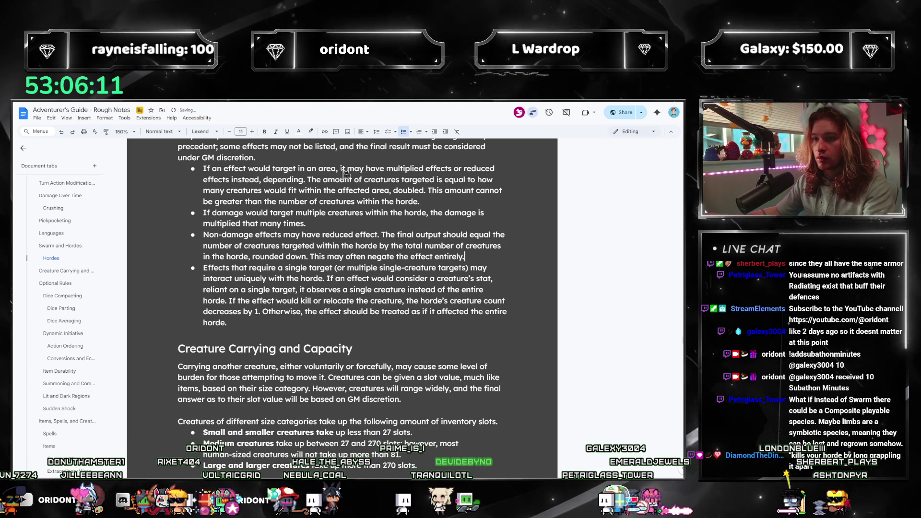
pyautogui.click(284, 234)
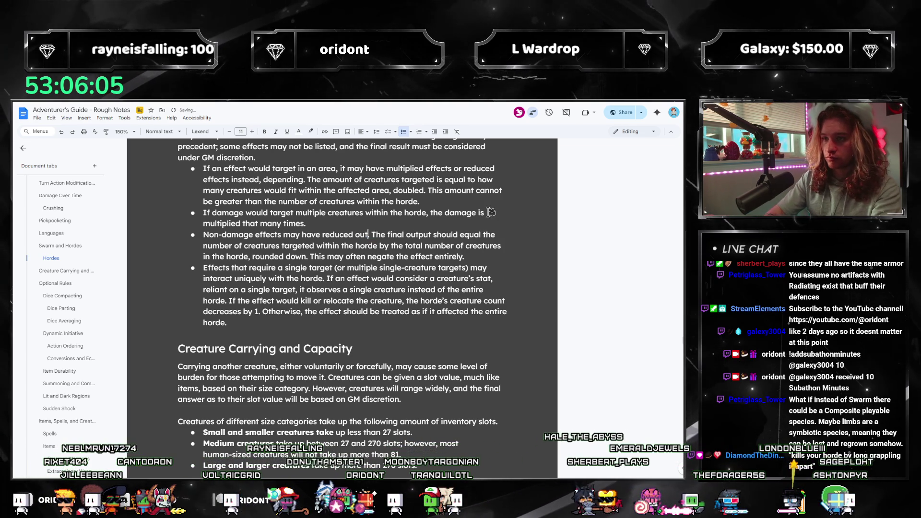
pyautogui.write('put.')
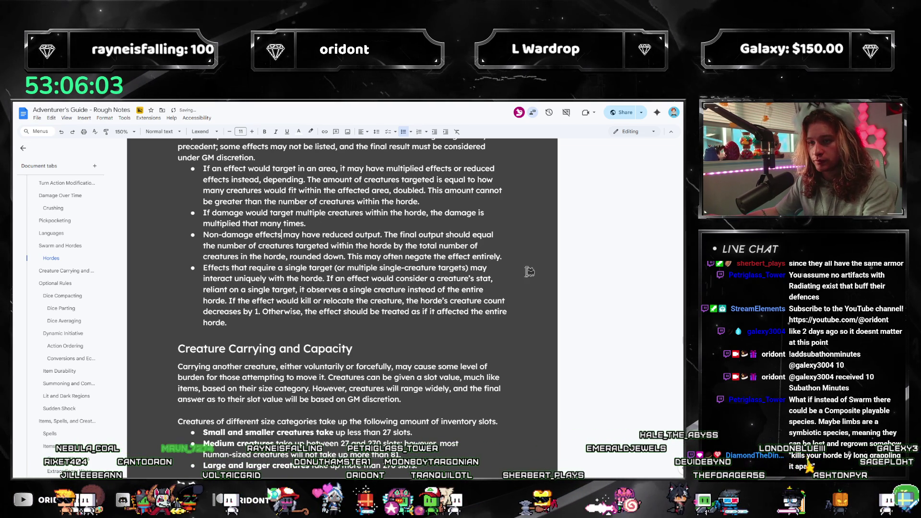
pyautogui.write('area')
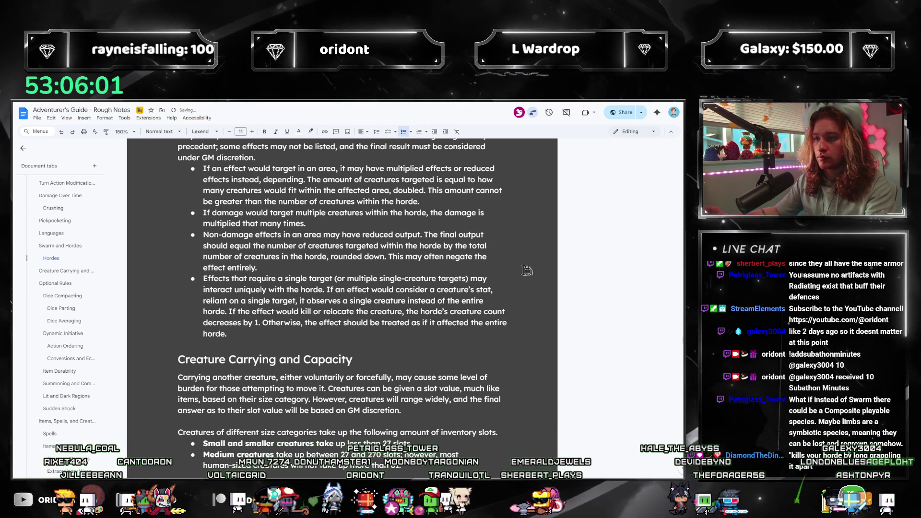
# - Add 'or distinguish the creature from the others' to the single-target bullet's kill-or-relocate clause
pyautogui.click(263, 333)
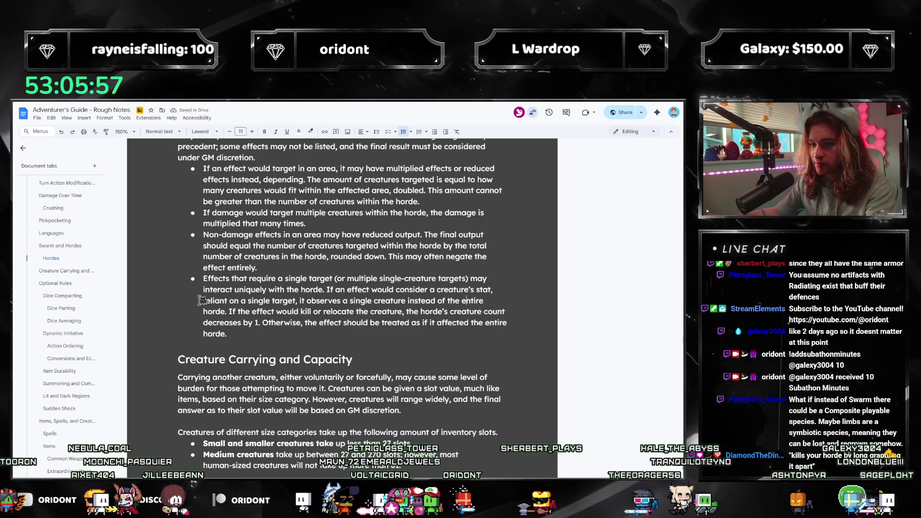
pyautogui.click(323, 318)
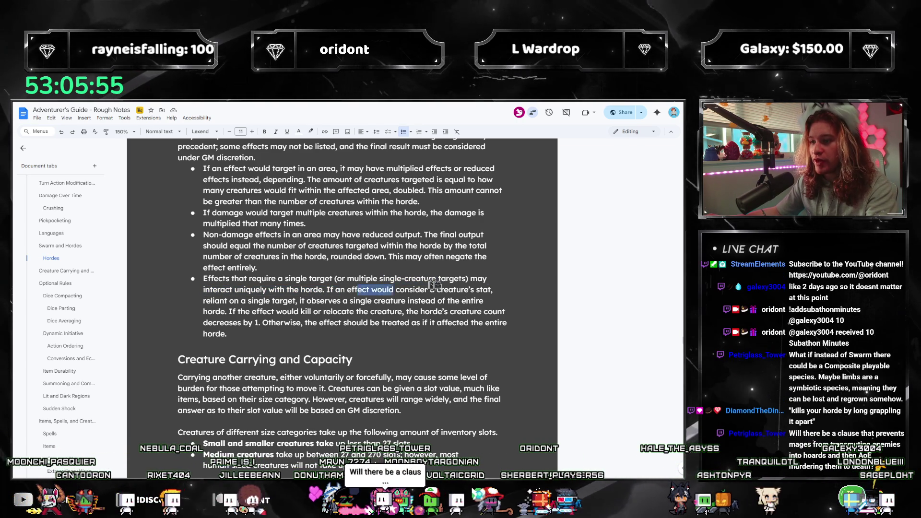
pyautogui.click(499, 285)
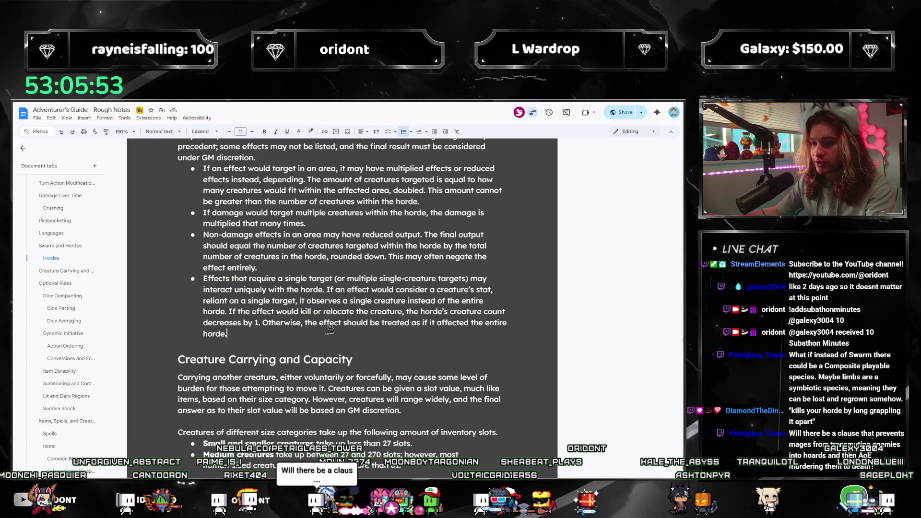
pyautogui.click(274, 312)
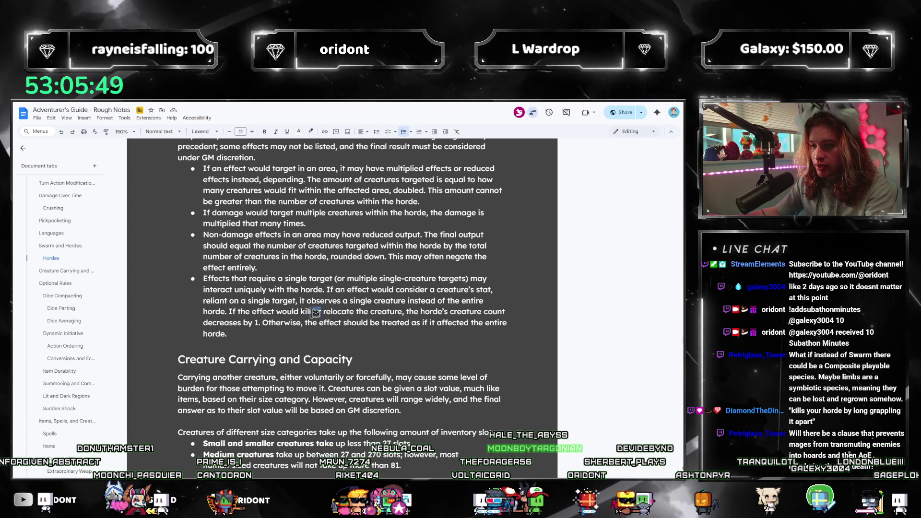
pyautogui.hotkey('ctrl', 'Right')
pyautogui.hotkey('ctrl', 'Right')
pyautogui.hotkey('ctrl', 'Right')
pyautogui.hotkey('ctrl', 'shift', 'Right')
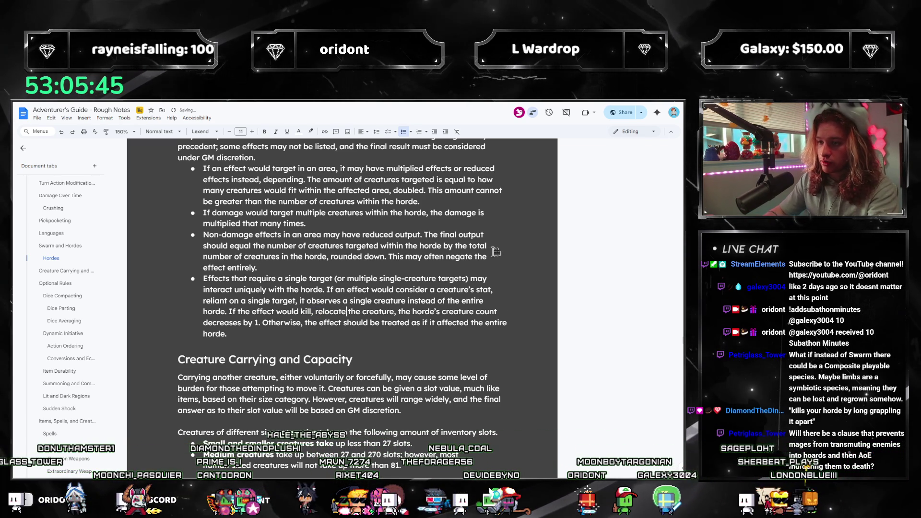
pyautogui.write(', or ultimately distinguish')
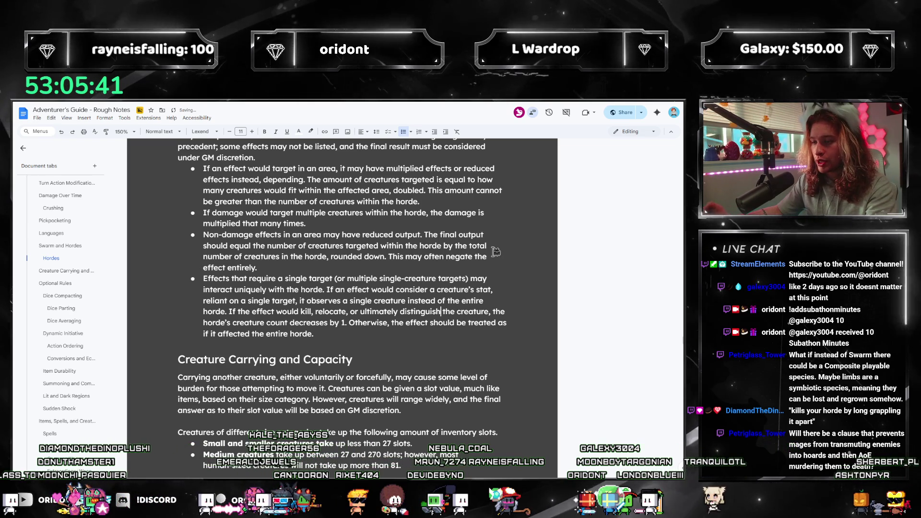
pyautogui.hotkey('ctrl', 'Left')
pyautogui.hotkey('ctrl', 'BackSpace')
pyautogui.click(450, 312)
pyautogui.press('BackSpace')
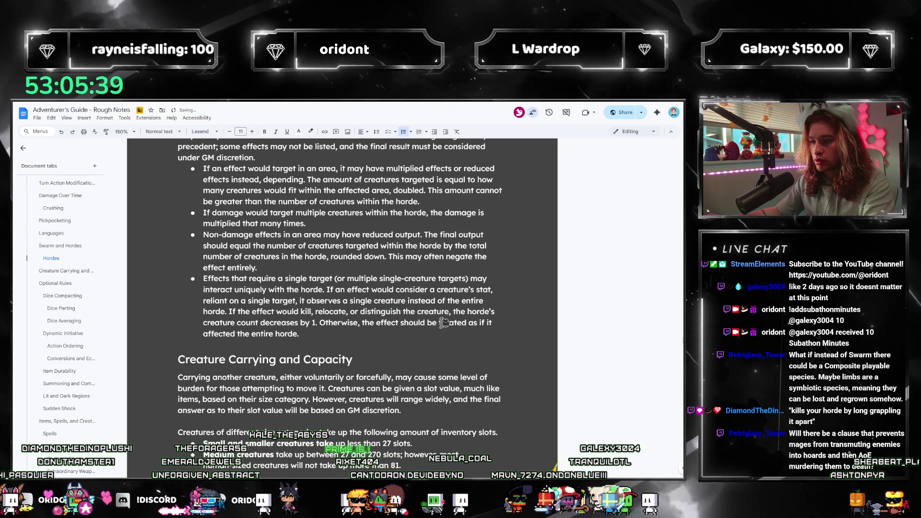
pyautogui.write('from th')
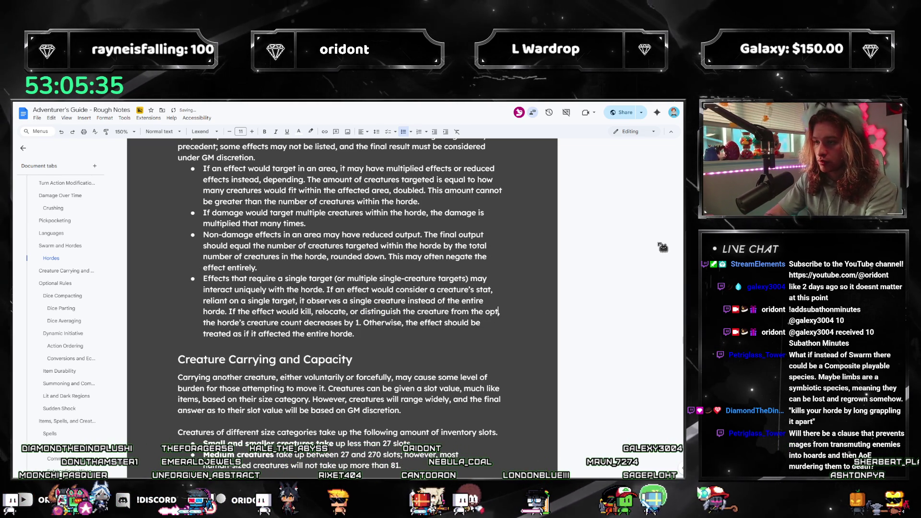
pyautogui.write('e others')
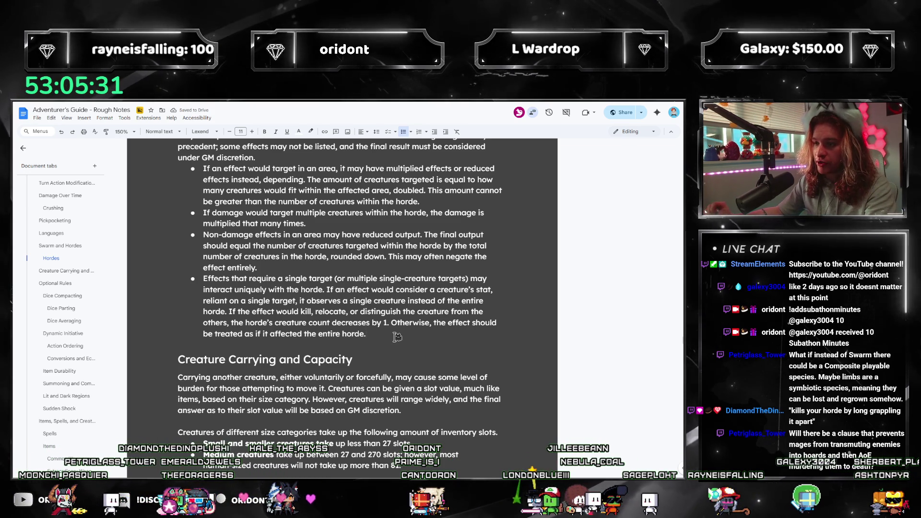
# - Append 'and the lone creature may become separated while the effect is active.' after 'decreases by 1'
pyautogui.click(389, 323)
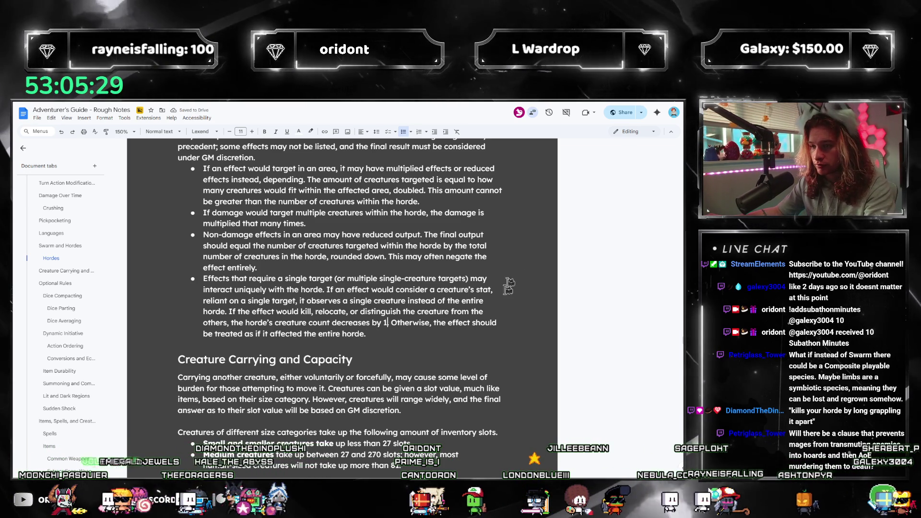
pyautogui.write('and the lone creature')
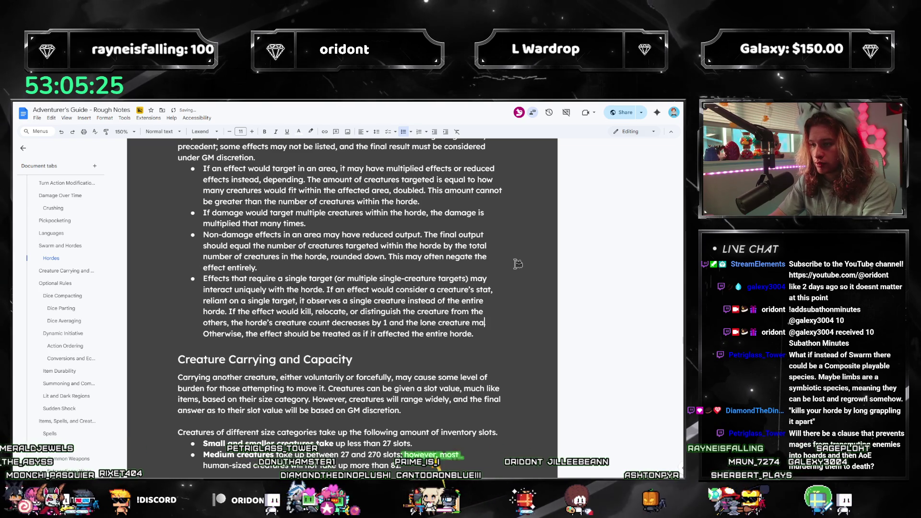
pyautogui.write(' may become separated ')
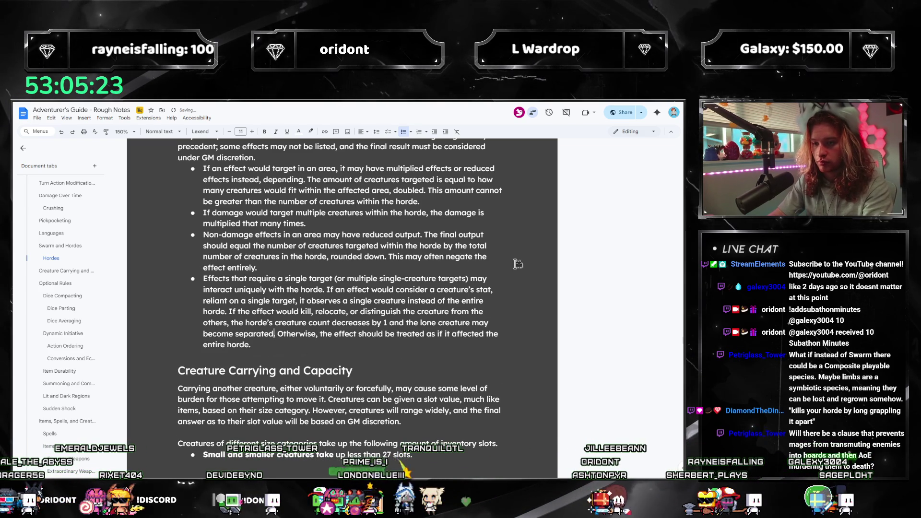
pyautogui.write('while the effect i s')
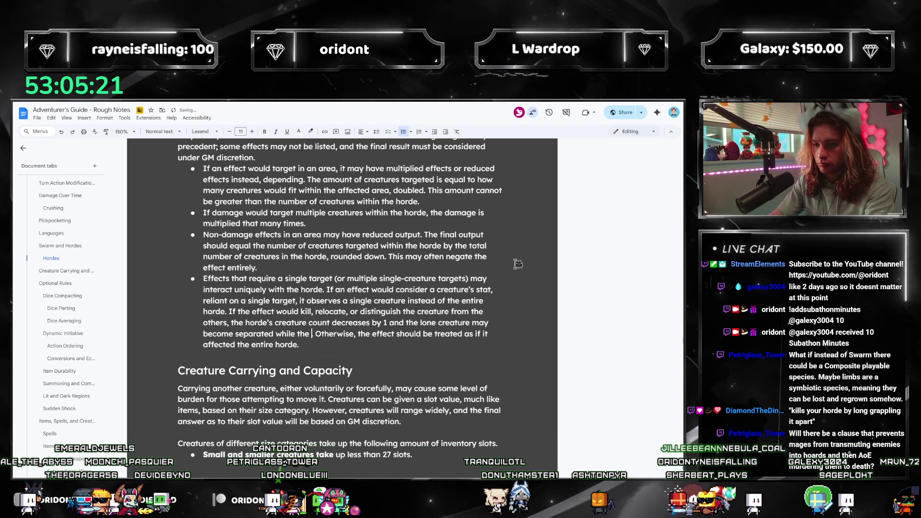
pyautogui.press('BackSpace')
pyautogui.press('BackSpace')
pyautogui.write('s')
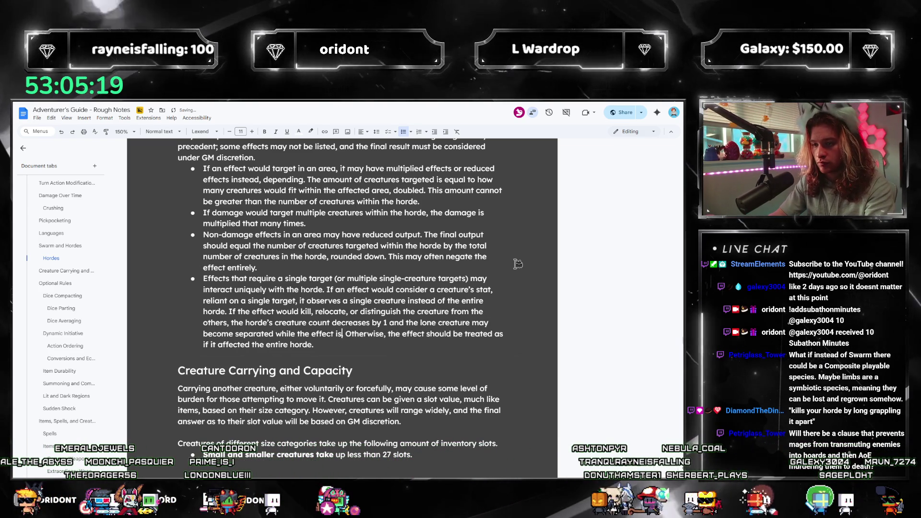
pyautogui.write(' active.')
pyautogui.moveTo(356, 345)
pyautogui.mouseDown()
pyautogui.moveTo(260, 289)
pyautogui.moveTo(209, 278)
pyautogui.mouseUp()
pyautogui.press('Left')
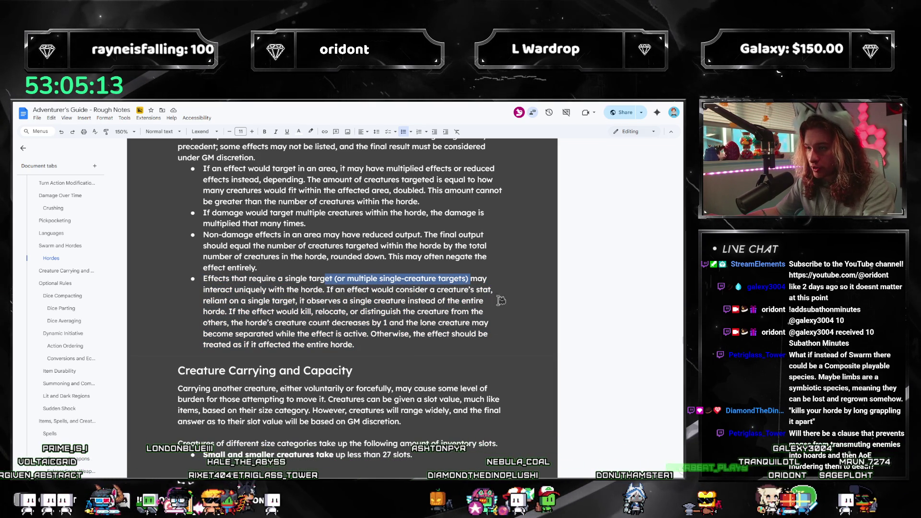
pyautogui.write('Non-damage e')
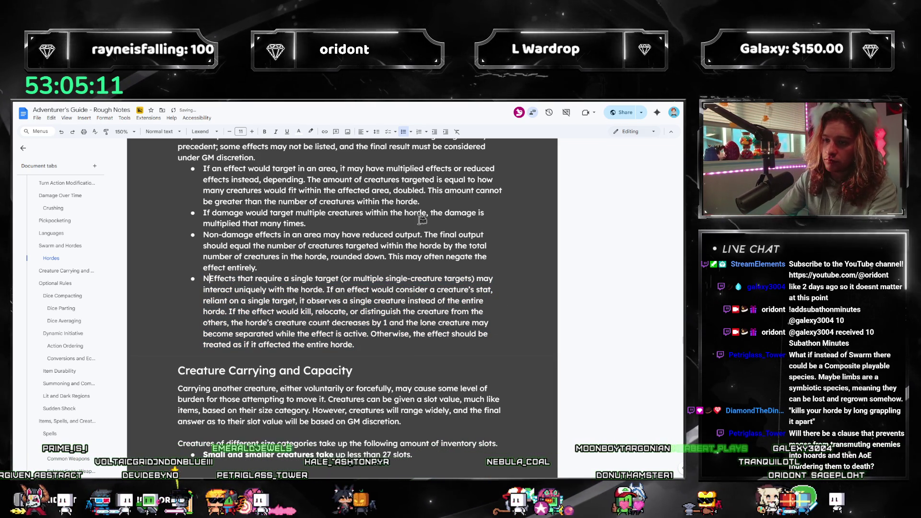
pyautogui.press('Delete')
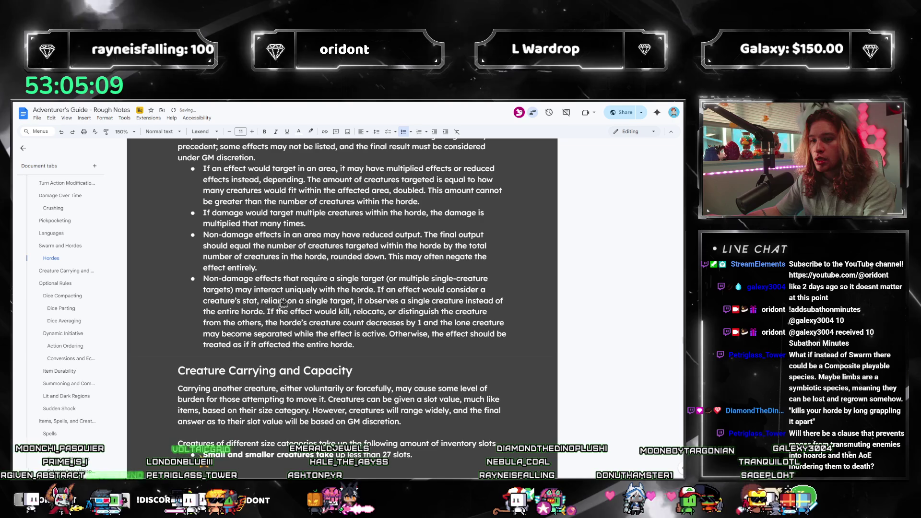
pyautogui.moveTo(435, 278); pyautogui.dragTo(236, 301)
pyautogui.click(421, 290)
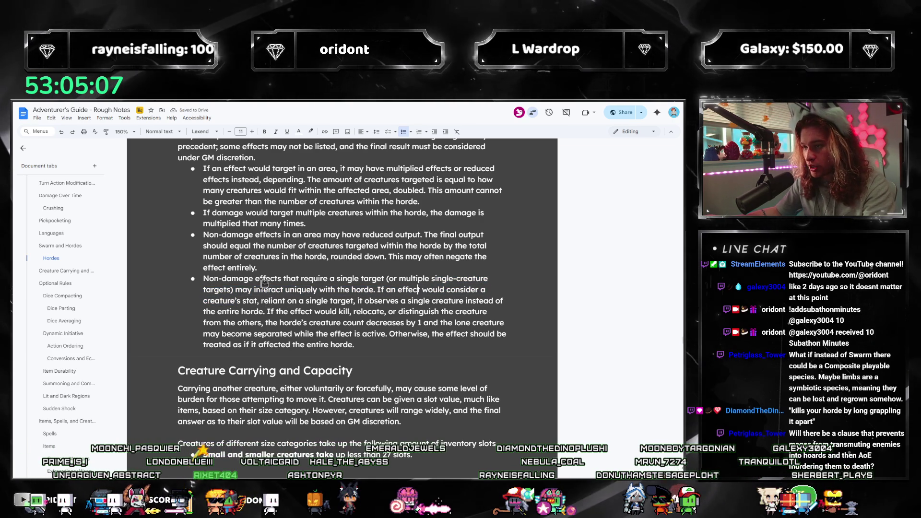
pyautogui.moveTo(293, 303)
pyautogui.mouseDown()
pyautogui.moveTo(280, 304)
pyautogui.moveTo(336, 312)
pyautogui.moveTo(361, 298)
pyautogui.mouseUp()
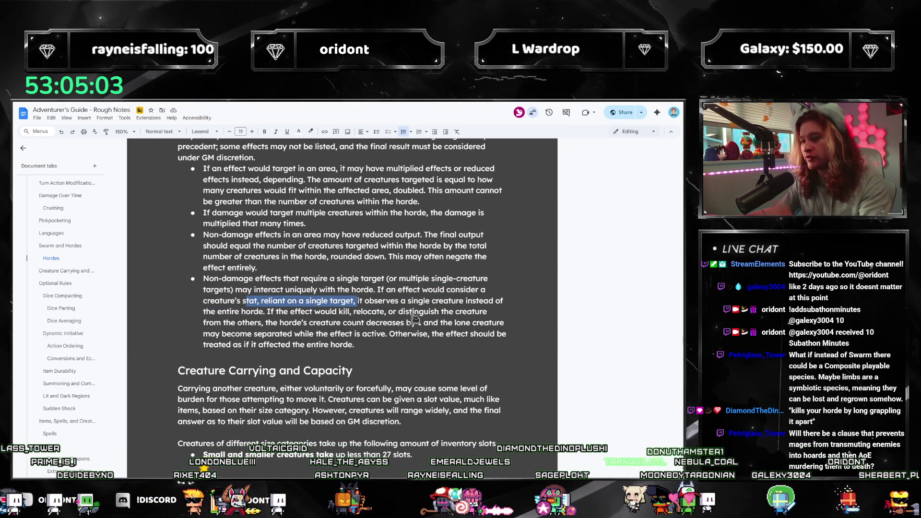
pyautogui.moveTo(250, 312)
pyautogui.mouseDown()
pyautogui.moveTo(220, 312)
pyautogui.moveTo(393, 301)
pyautogui.mouseUp()
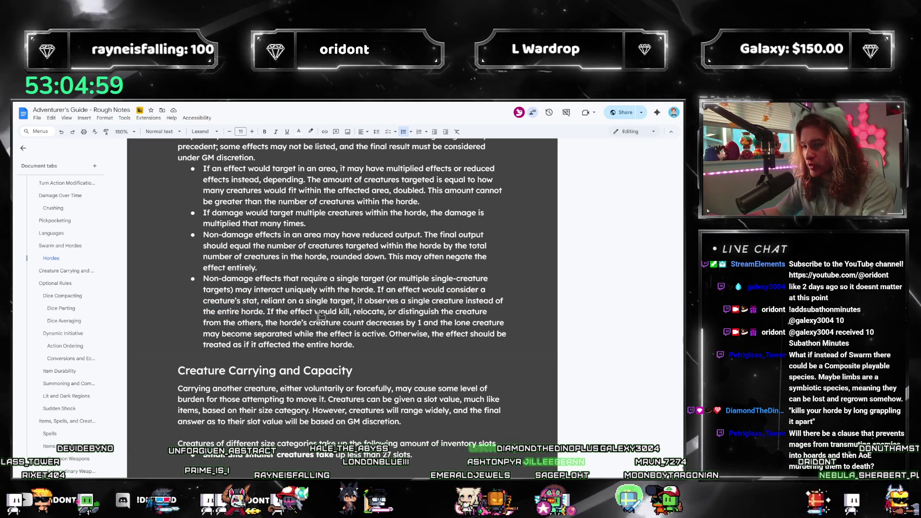
pyautogui.moveTo(460, 312); pyautogui.dragTo(314, 312)
pyautogui.moveTo(209, 322); pyautogui.dragTo(487, 312)
pyautogui.moveTo(373, 345)
pyautogui.mouseDown()
pyautogui.moveTo(184, 288)
pyautogui.moveTo(187, 270)
pyautogui.mouseUp()
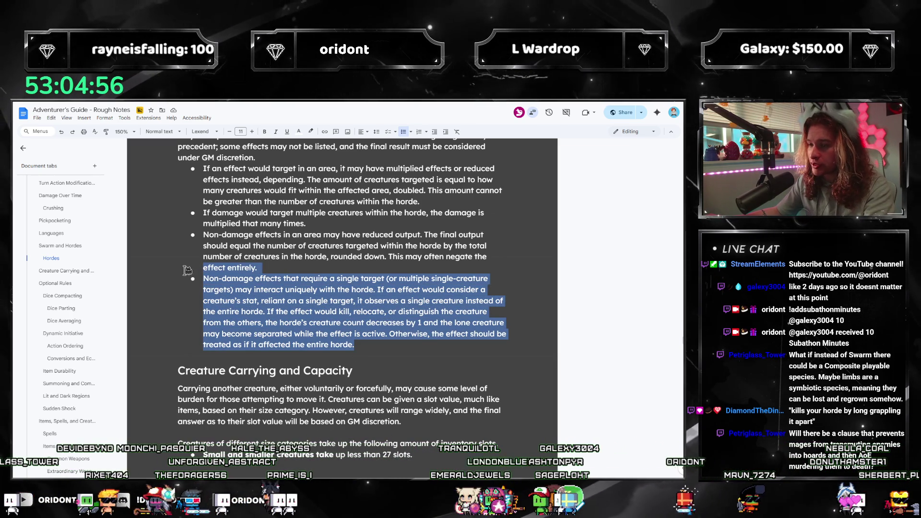
pyautogui.click(409, 299)
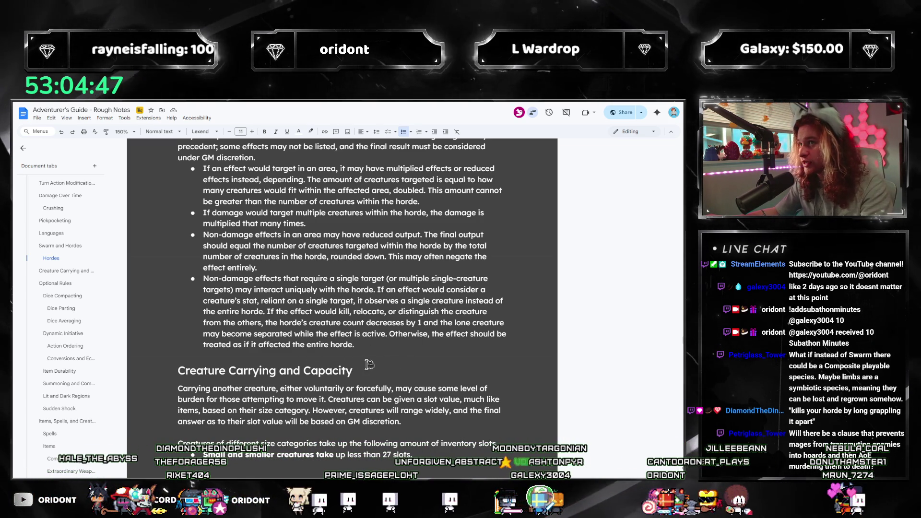
pyautogui.scroll(1, 369, 351)
pyautogui.scroll(2, 379, 339)
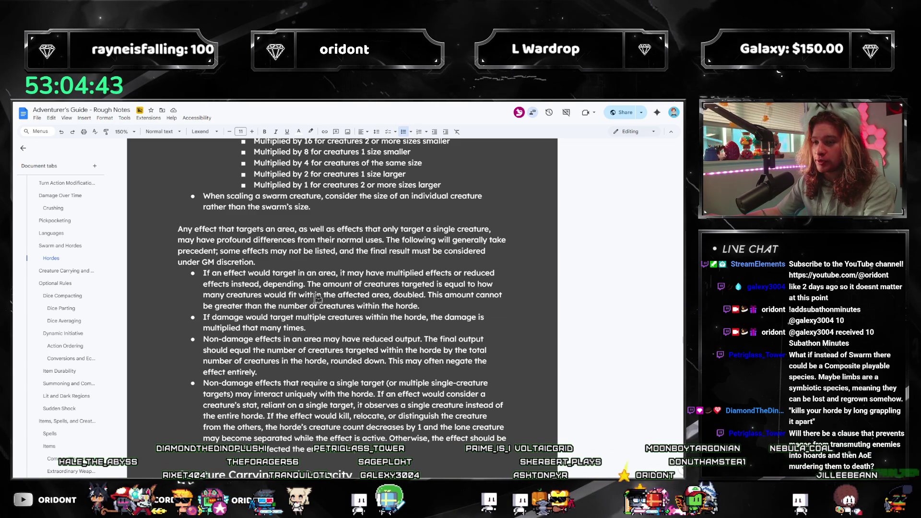
pyautogui.scroll(-2, 316, 299)
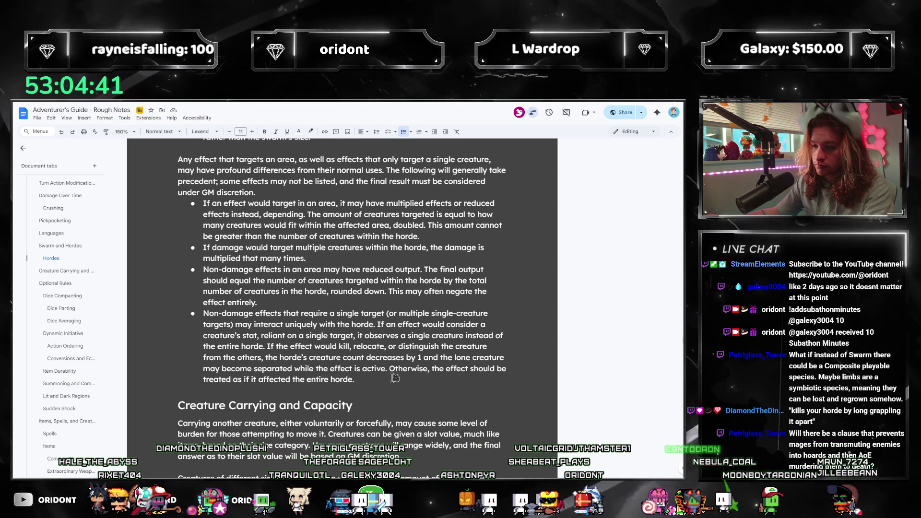
pyautogui.doubleClick(368, 347)
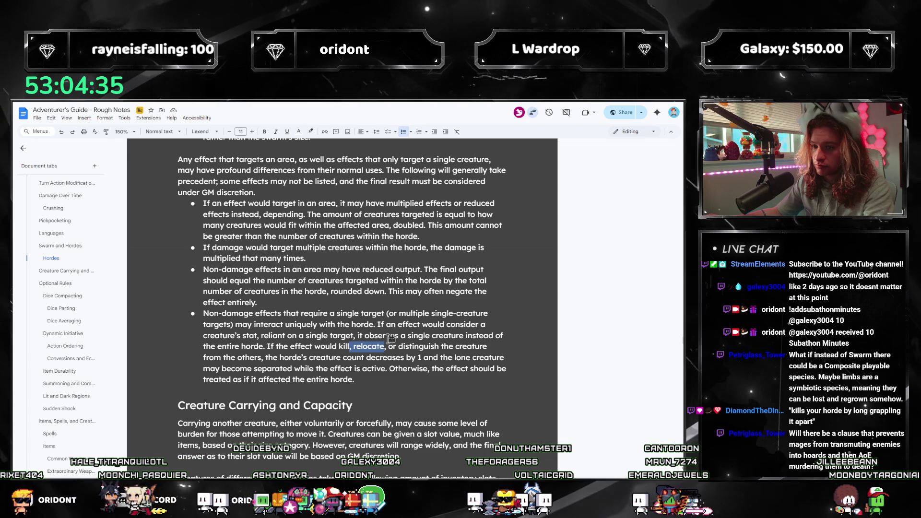
pyautogui.scroll(2, 391, 338)
pyautogui.click(320, 285)
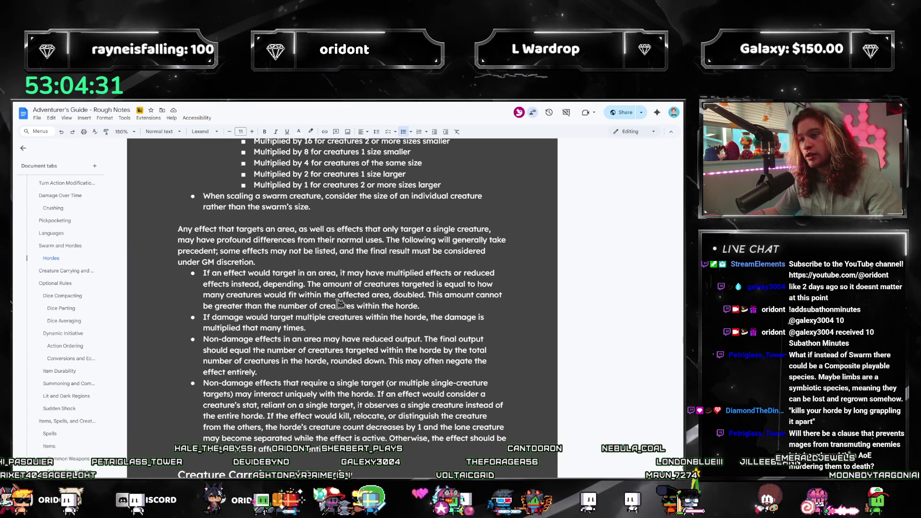
pyautogui.click(435, 310)
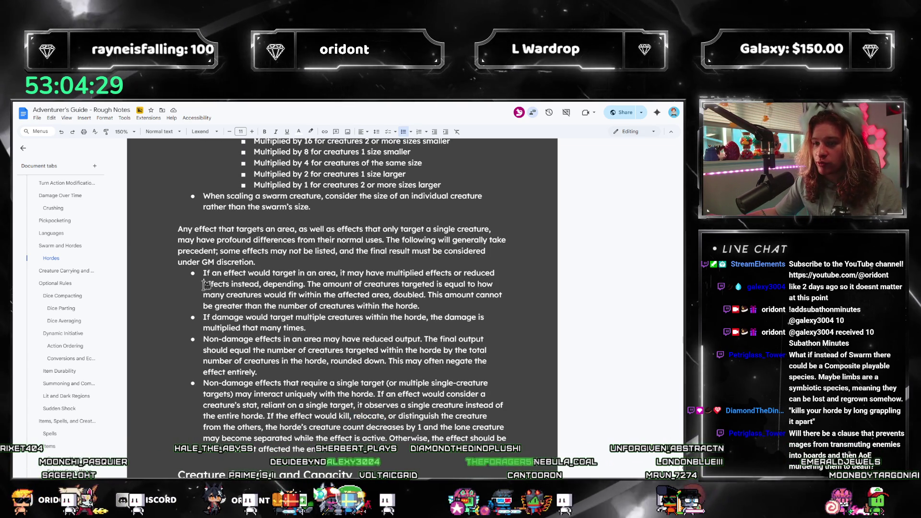
pyautogui.click(447, 296)
pyautogui.moveTo(287, 285)
pyautogui.mouseDown()
pyautogui.moveTo(488, 286)
pyautogui.moveTo(298, 295)
pyautogui.moveTo(180, 275)
pyautogui.mouseUp()
pyautogui.click(311, 284)
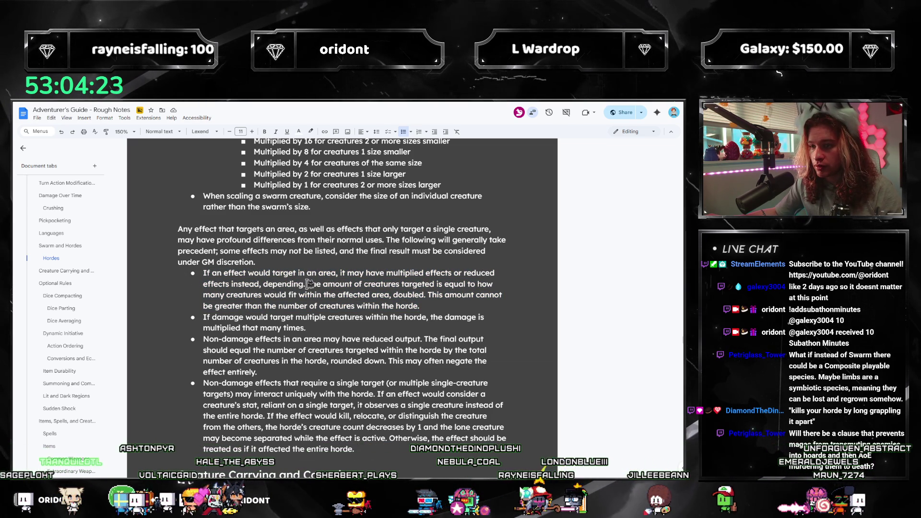
pyautogui.moveTo(317, 284); pyautogui.dragTo(341, 273)
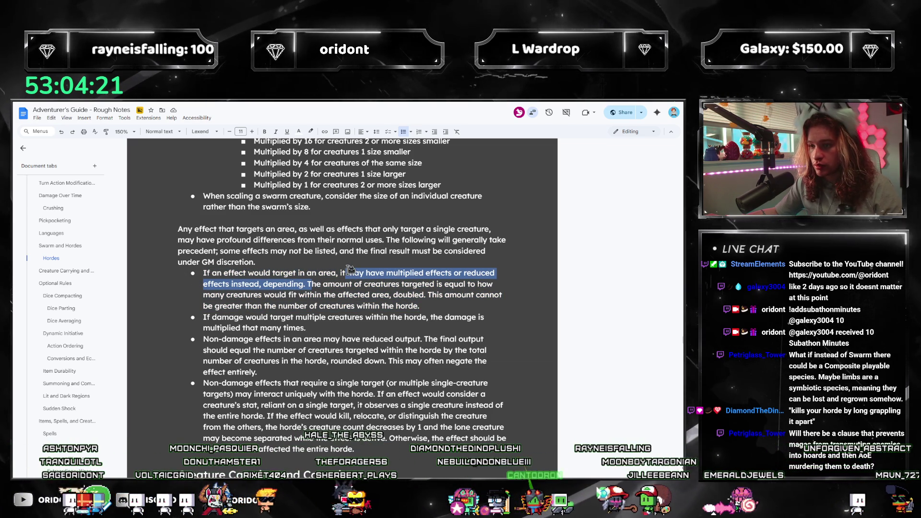
# - Insert 'considered' before 'targeted' in the area-effect bullet
pyautogui.write('the amoun')
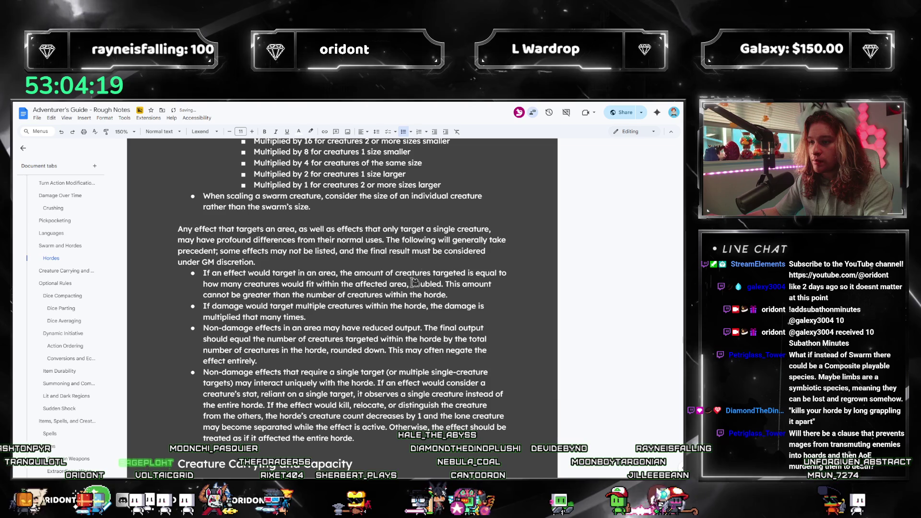
pyautogui.click(433, 273)
pyautogui.write('considered')
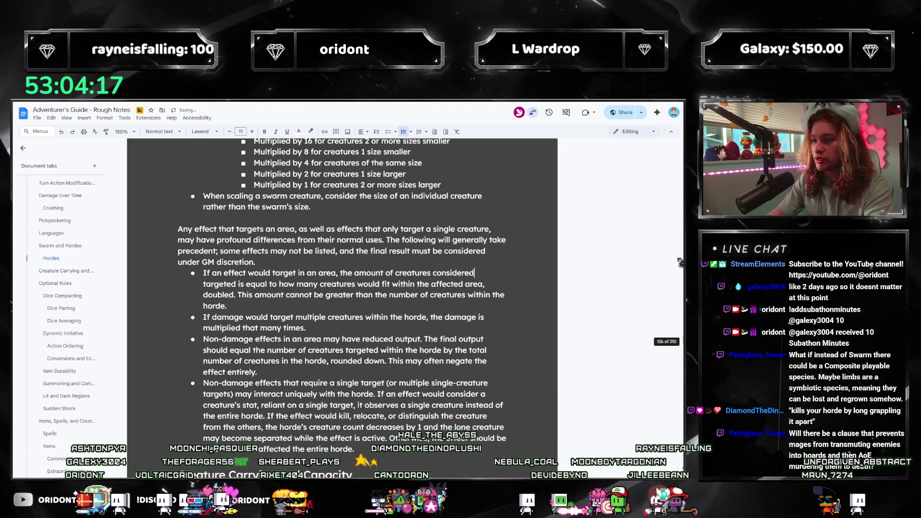
pyautogui.moveTo(270, 305); pyautogui.dragTo(190, 272)
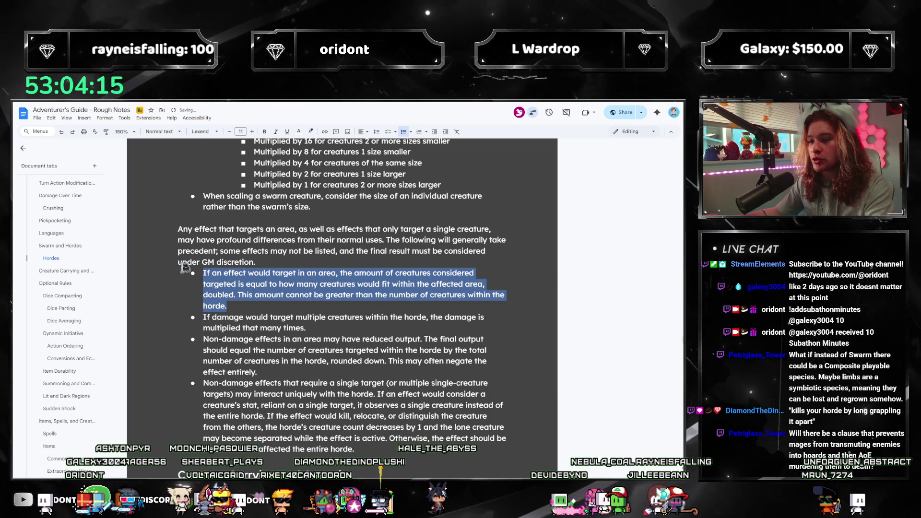
pyautogui.click(284, 284)
pyautogui.moveTo(253, 306); pyautogui.dragTo(180, 272)
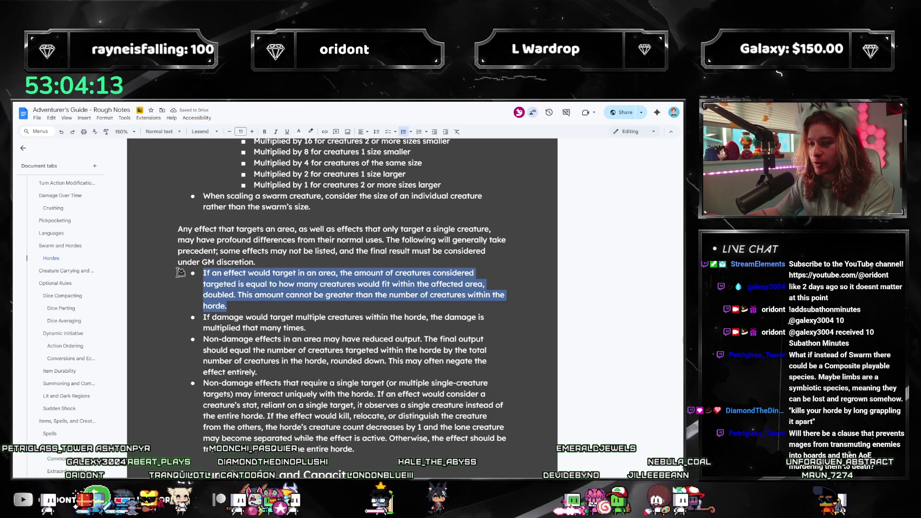
pyautogui.click(273, 295)
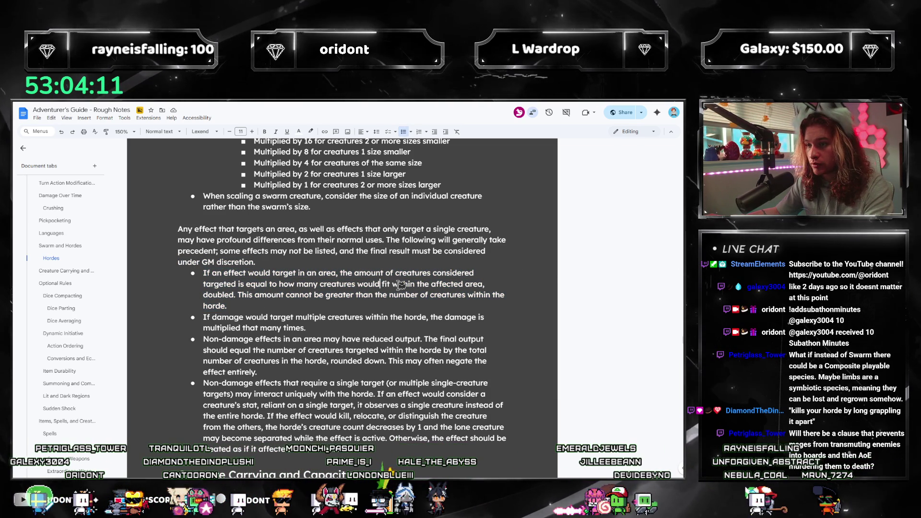
# - Add 'individual' before 'creatures' and change 'affected area' to 'area affecting the horde,'
pyautogui.click(318, 284)
pyautogui.write('in')
pyautogui.write('dividual')
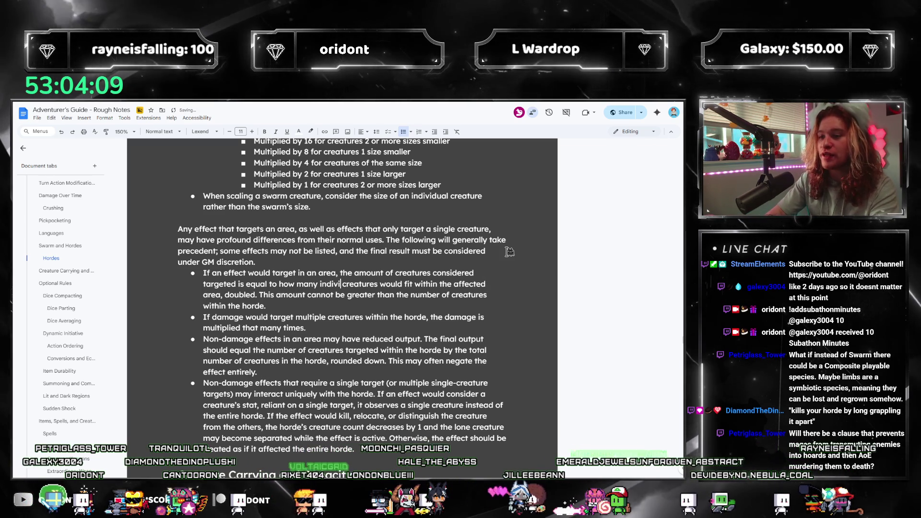
pyautogui.click(413, 308)
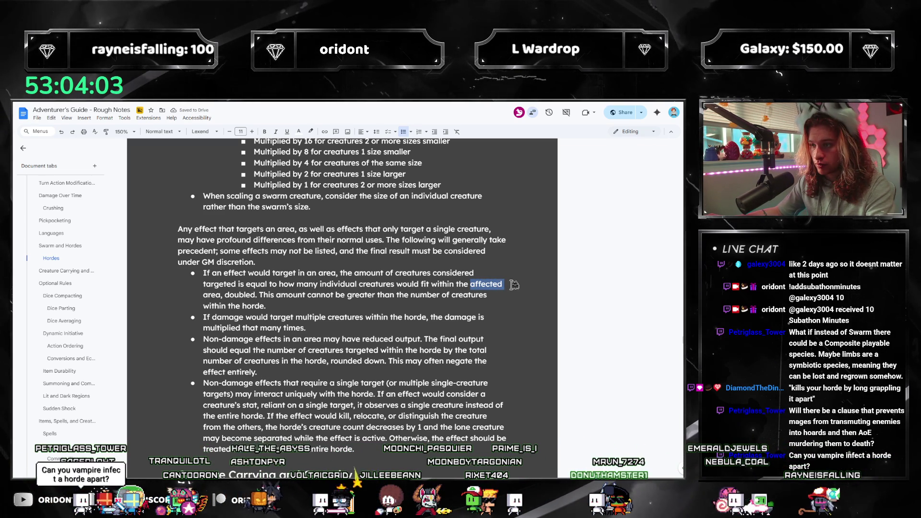
pyautogui.write('area affect')
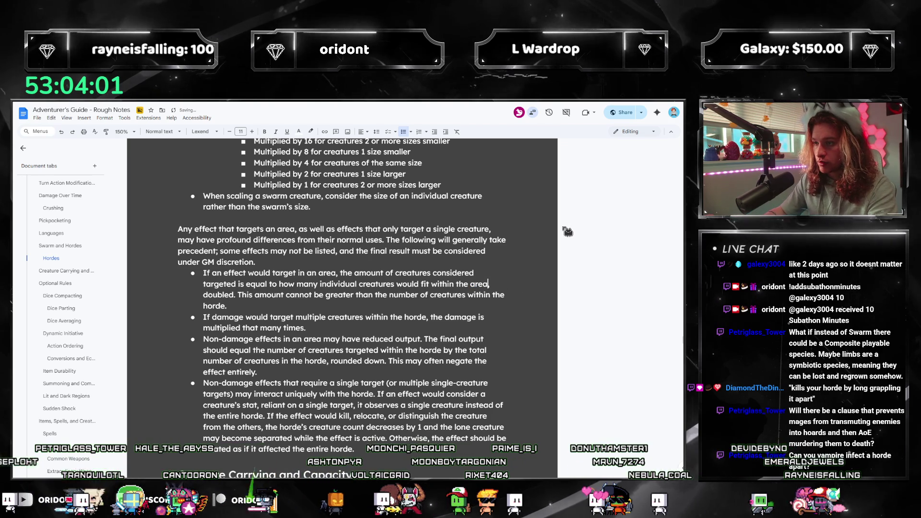
pyautogui.write('ing the horde,')
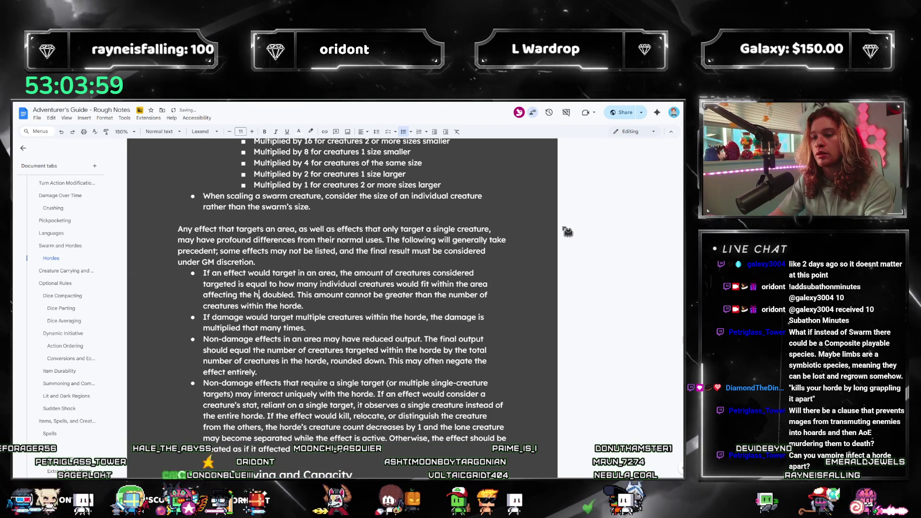
pyautogui.click(357, 308)
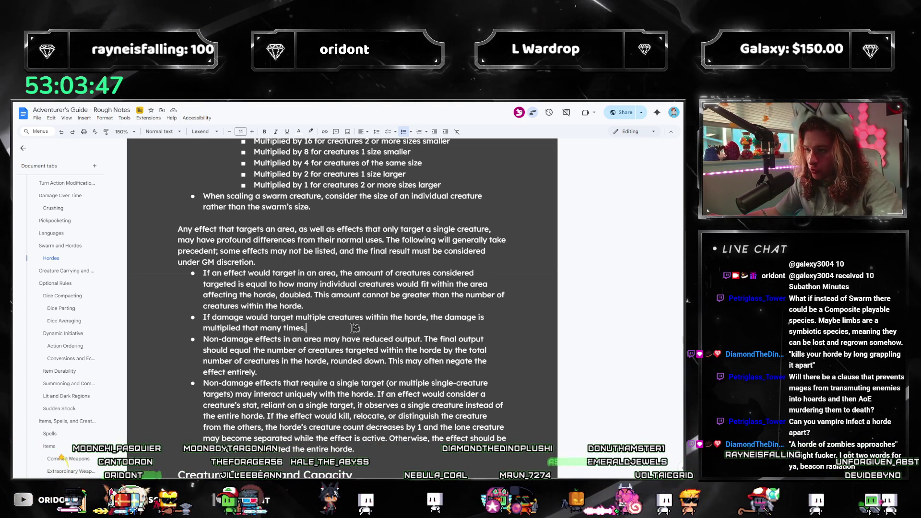
pyautogui.moveTo(307, 328)
pyautogui.mouseDown()
pyautogui.moveTo(207, 319)
pyautogui.moveTo(203, 328)
pyautogui.moveTo(295, 374)
pyautogui.mouseUp()
pyautogui.click(297, 383)
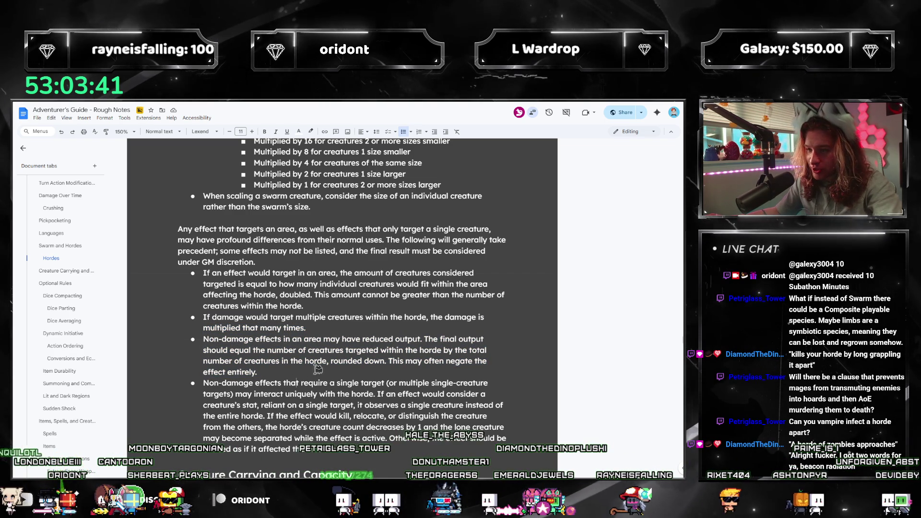
pyautogui.moveTo(276, 372)
pyautogui.mouseDown()
pyautogui.moveTo(204, 340)
pyautogui.moveTo(202, 329)
pyautogui.moveTo(203, 339)
pyautogui.mouseUp()
pyautogui.click(306, 373)
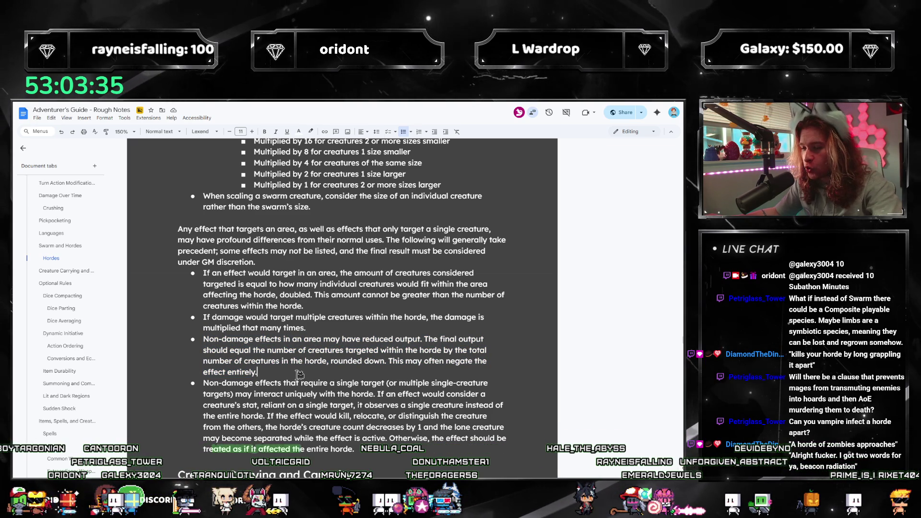
pyautogui.scroll(-3, 259, 349)
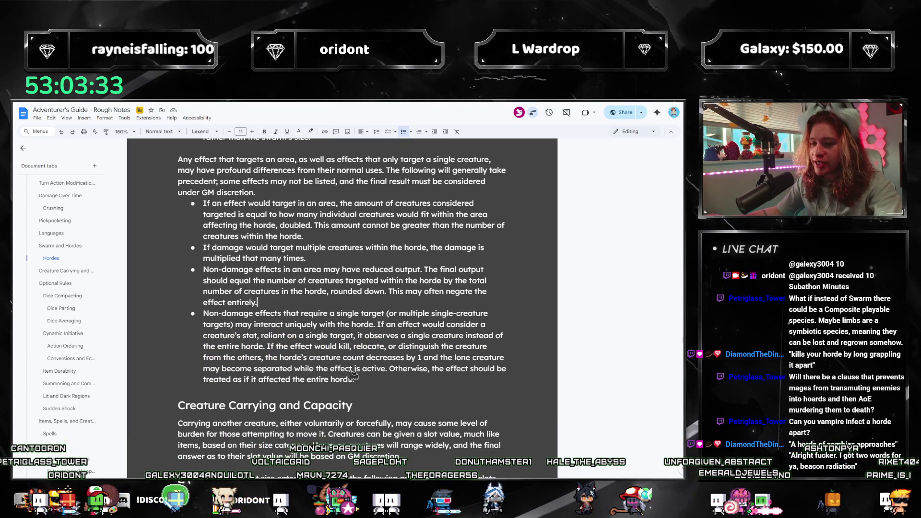
pyautogui.moveTo(374, 377)
pyautogui.mouseDown()
pyautogui.moveTo(204, 276)
pyautogui.moveTo(203, 312)
pyautogui.mouseUp()
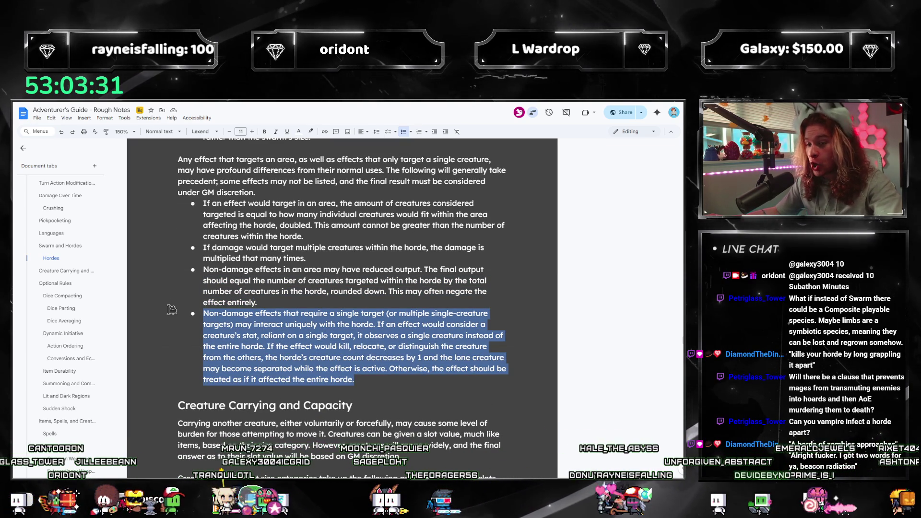
pyautogui.click(330, 335)
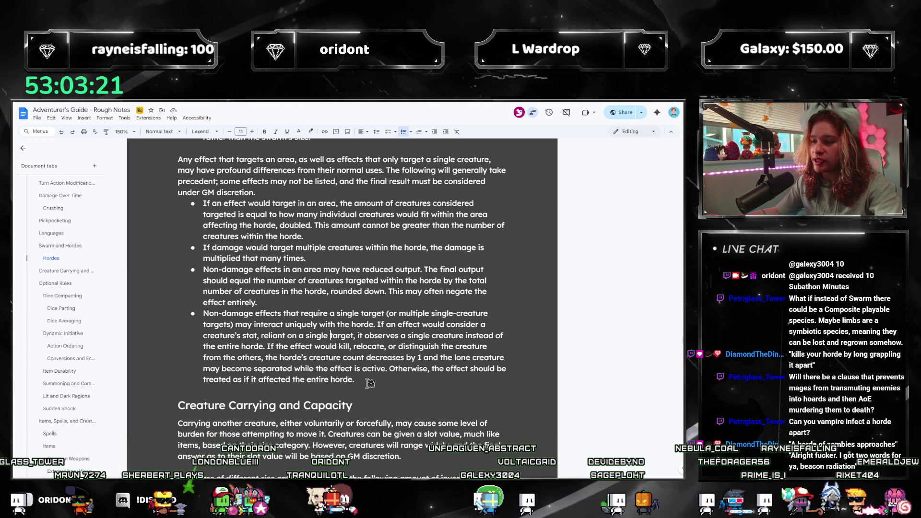
pyautogui.moveTo(370, 382)
pyautogui.mouseDown()
pyautogui.moveTo(135, 331)
pyautogui.moveTo(137, 317)
pyautogui.mouseUp()
pyautogui.click(357, 380)
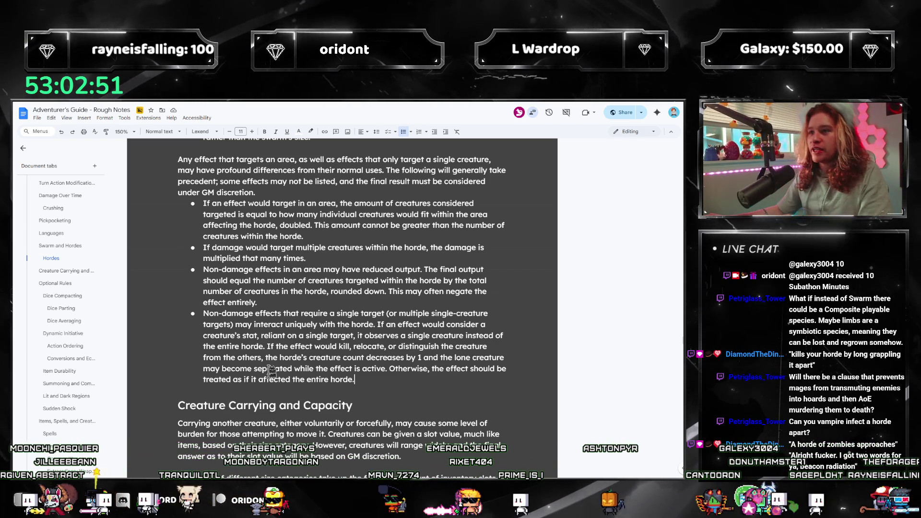
pyautogui.scroll(1, 302, 328)
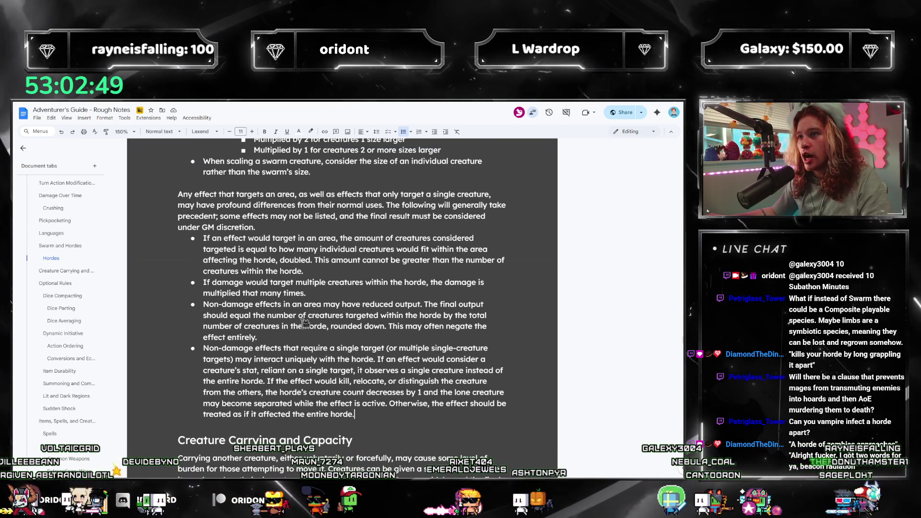
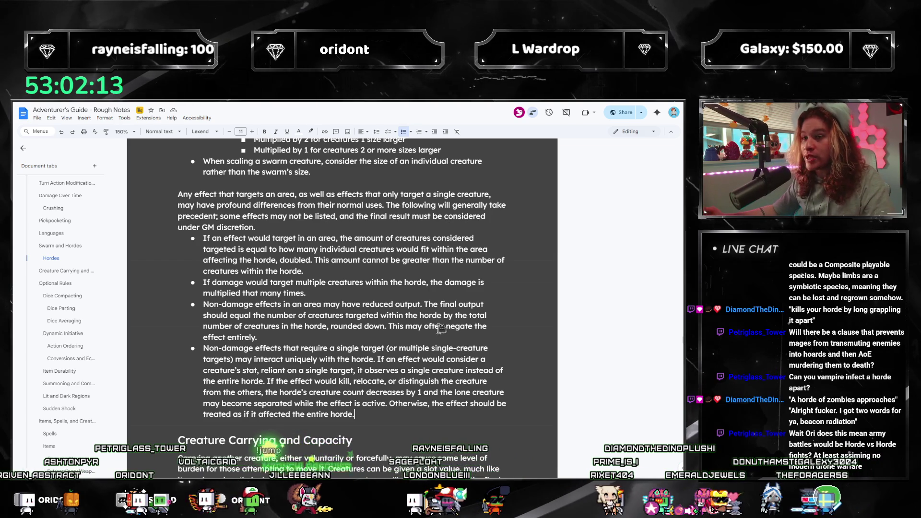
# - Insert an empty line between the Hordes heading and its first bullet
pyautogui.scroll(10, 466, 348)
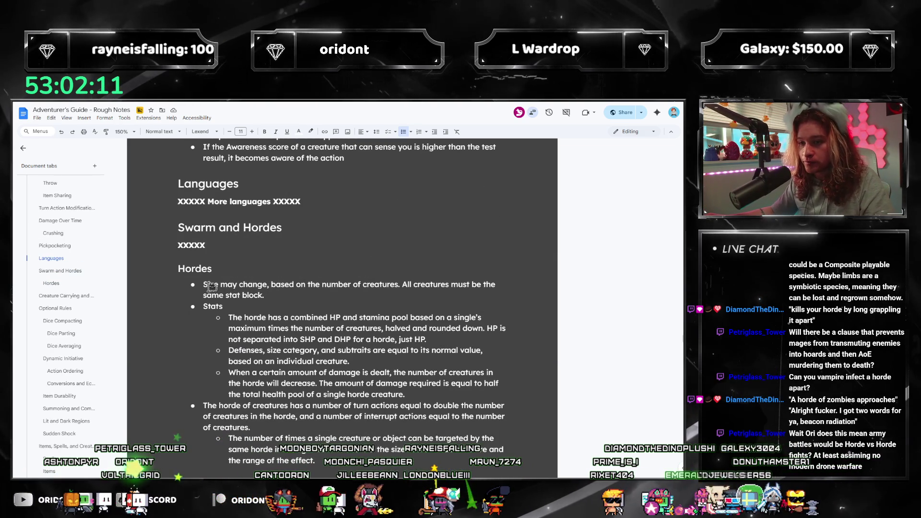
pyautogui.click(293, 268)
pyautogui.press('Return')
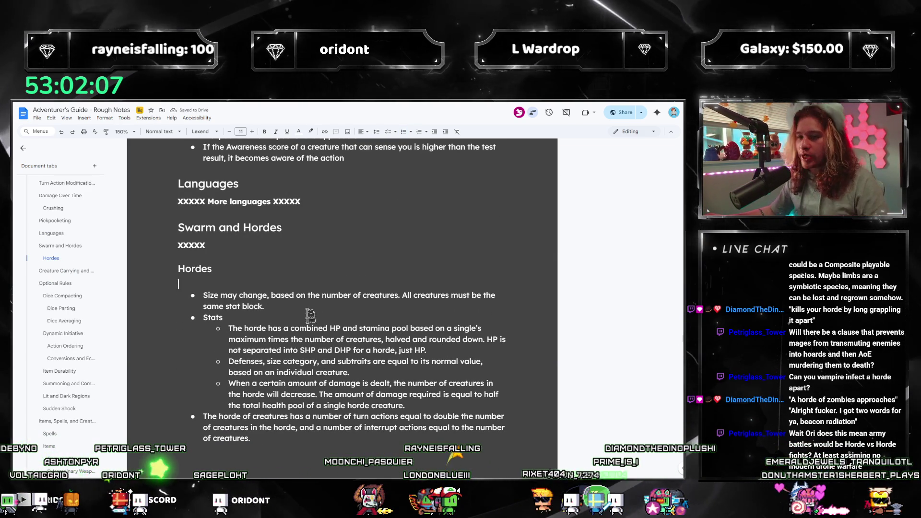
pyautogui.scroll(-10, 318, 372)
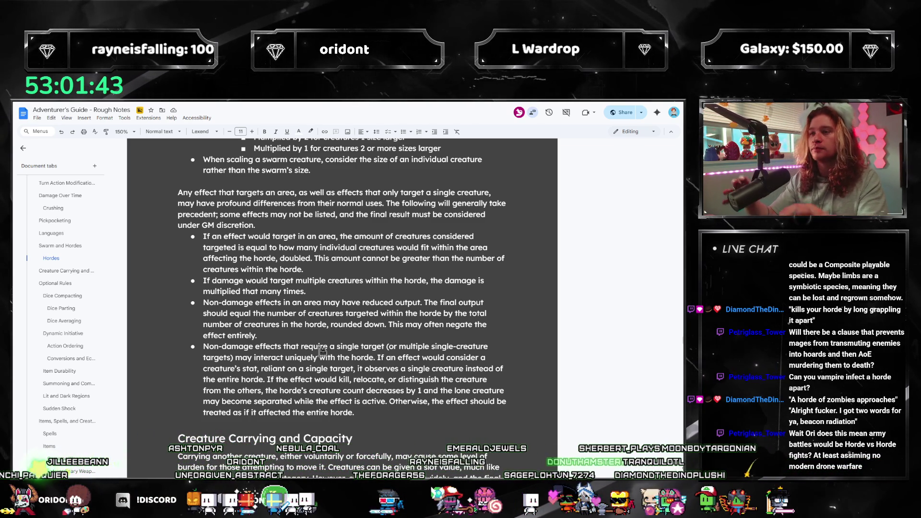
pyautogui.scroll(15, 322, 352)
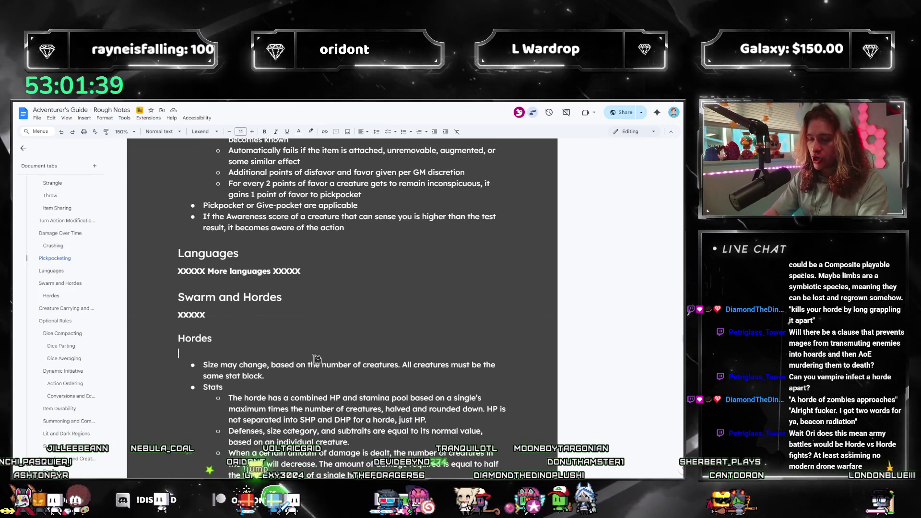
# - Define a horde as 6 or more of the same creatures acting simultaneously, with the GM deciding when they swarm
pyautogui.write('A horde of creatures')
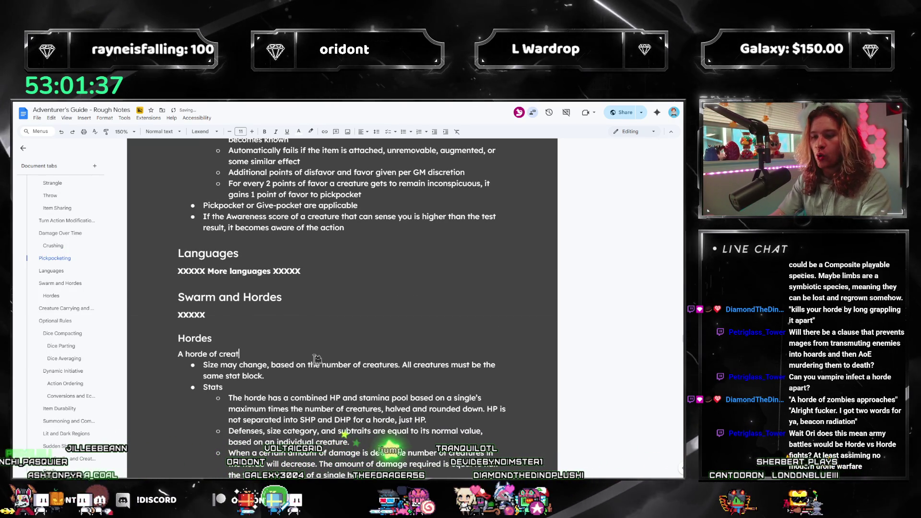
pyautogui.write(' is a large number, generally')
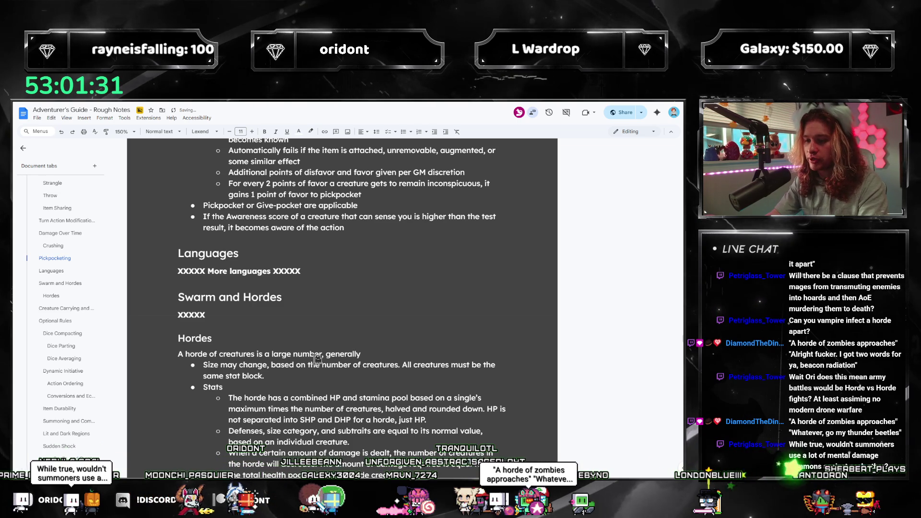
pyautogui.write(' 6 or more')
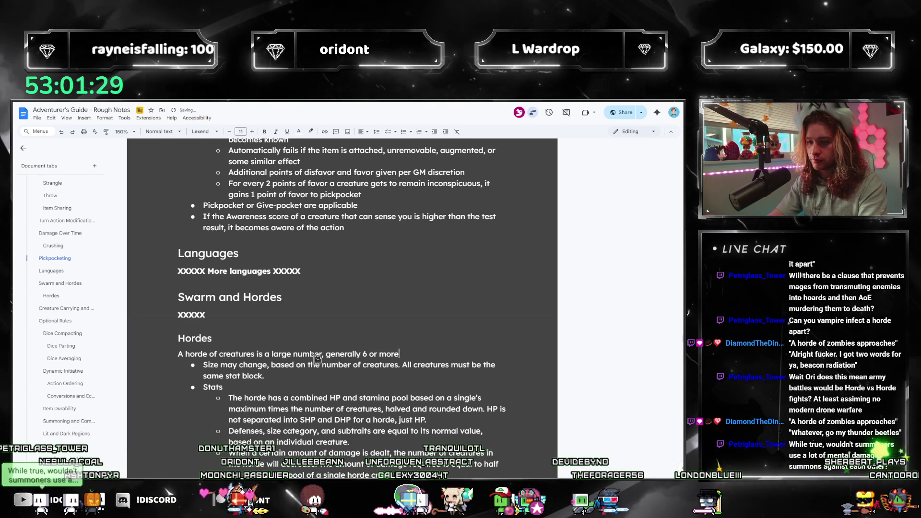
pyautogui.write(', of the same c')
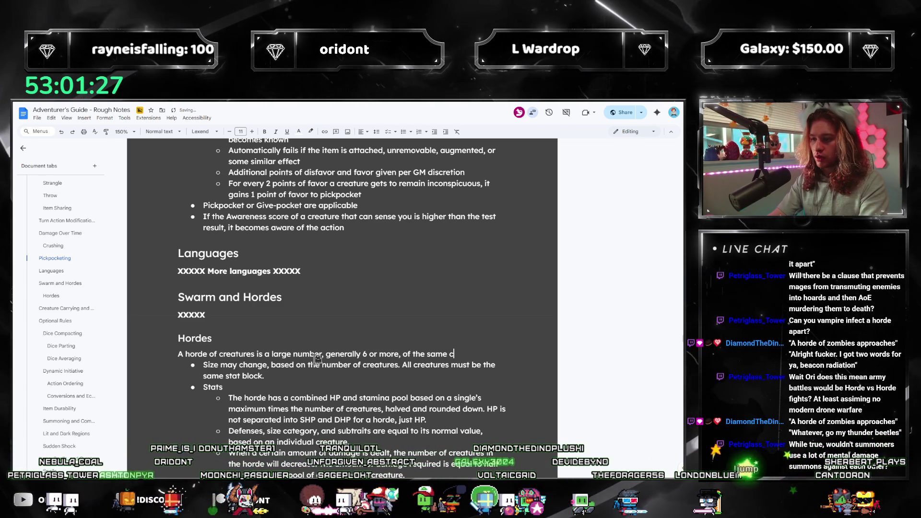
pyautogui.write('reature')
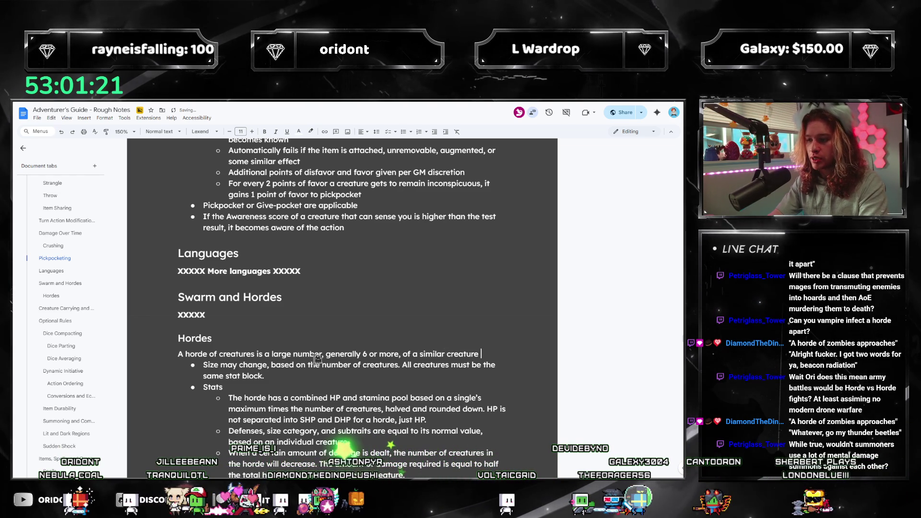
pyautogui.write('acting ')
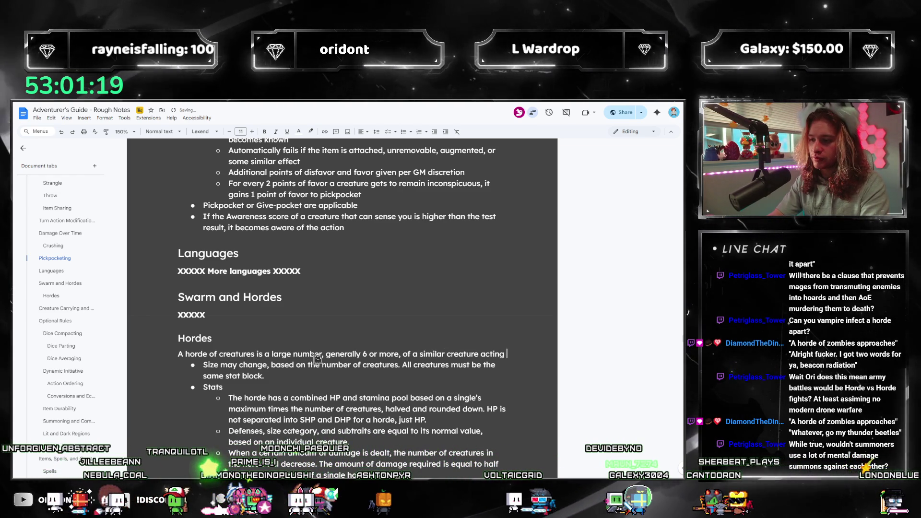
pyautogui.write('simultaneously. ')
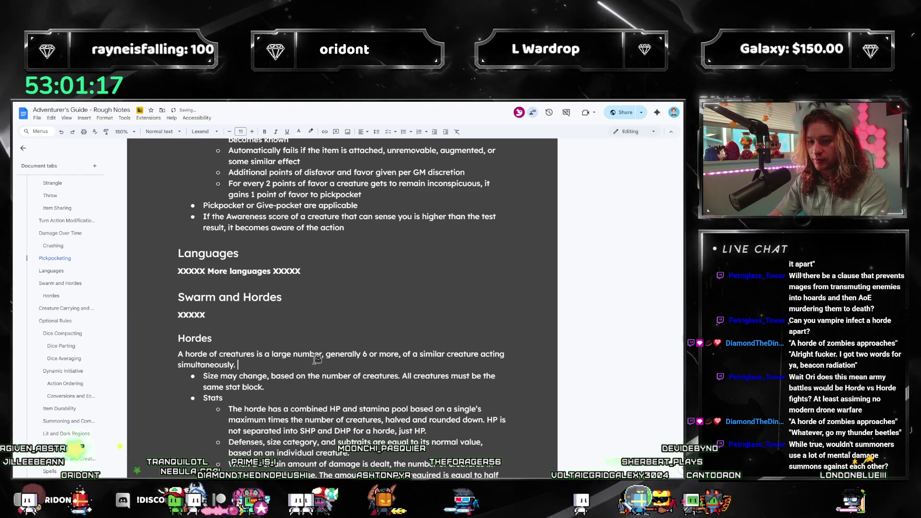
pyautogui.write('A GM may dec')
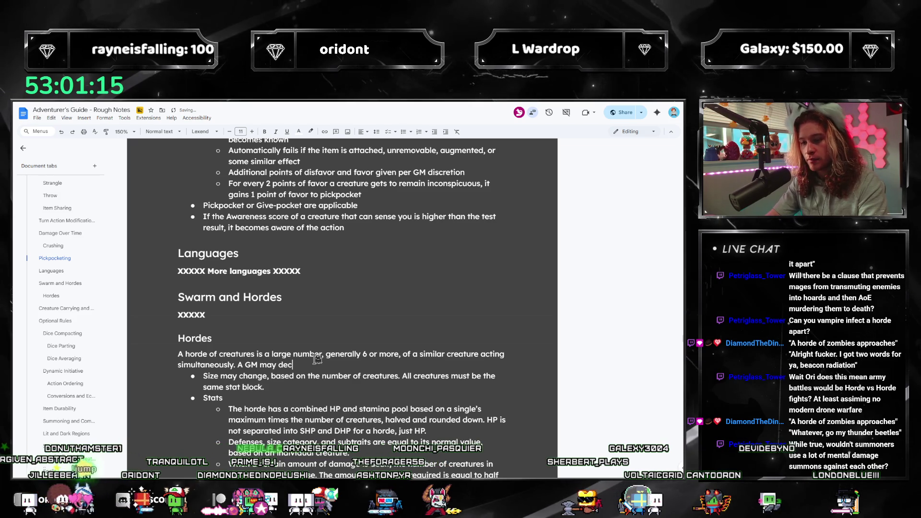
pyautogui.write('ide when a set of creatures is a')
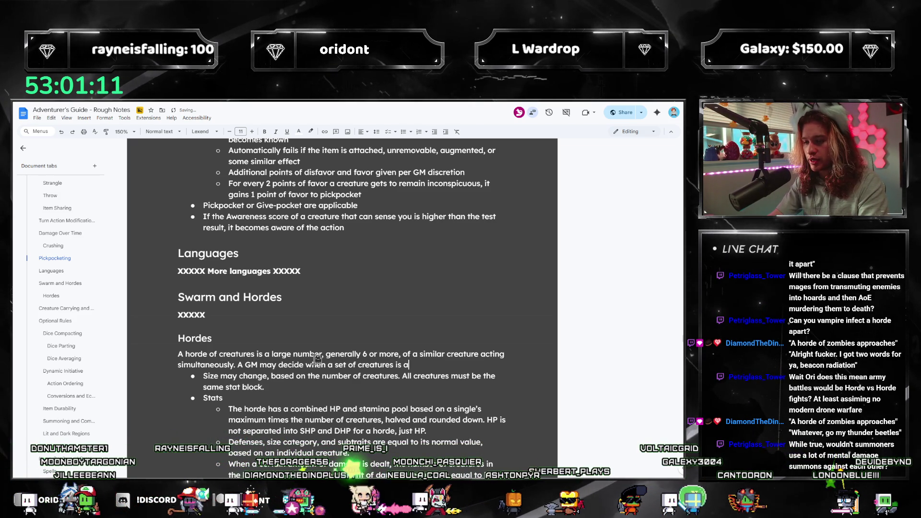
pyautogui.press('BackSpace')
pyautogui.press('BackSpace')
pyautogui.press('BackSpace')
pyautogui.press('BackSpace')
pyautogui.write('acts in a swarm')
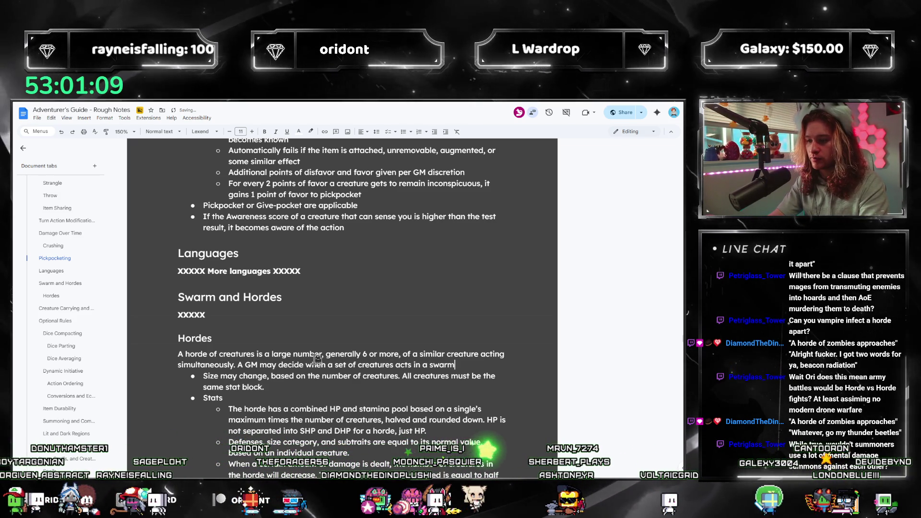
pyautogui.write(' and when they do not.')
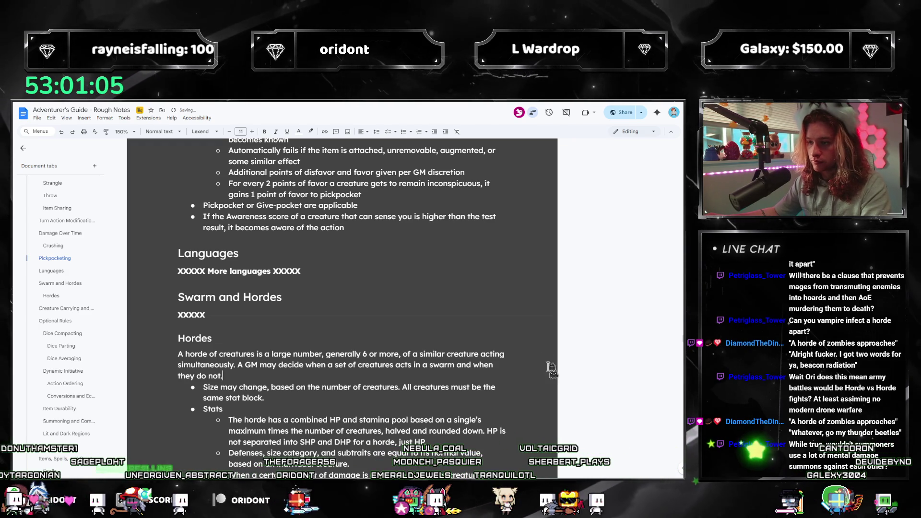
pyautogui.click(480, 354)
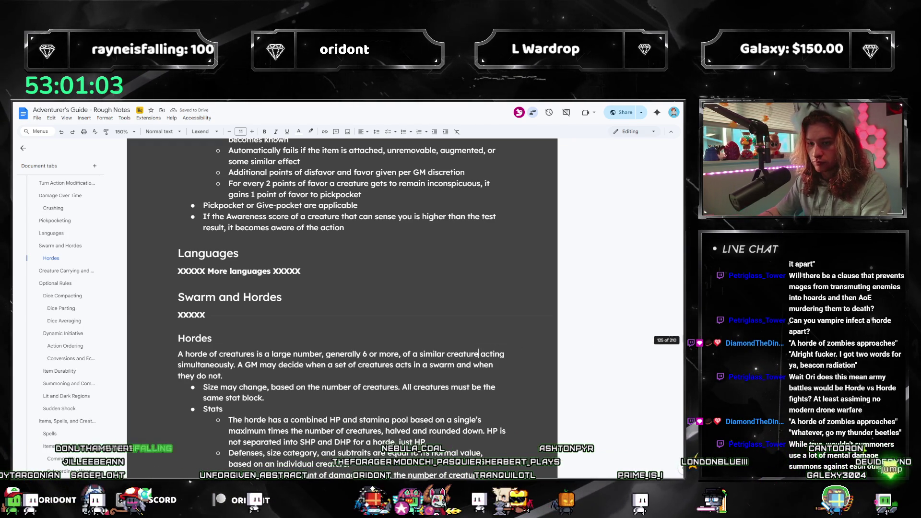
pyautogui.write('s')
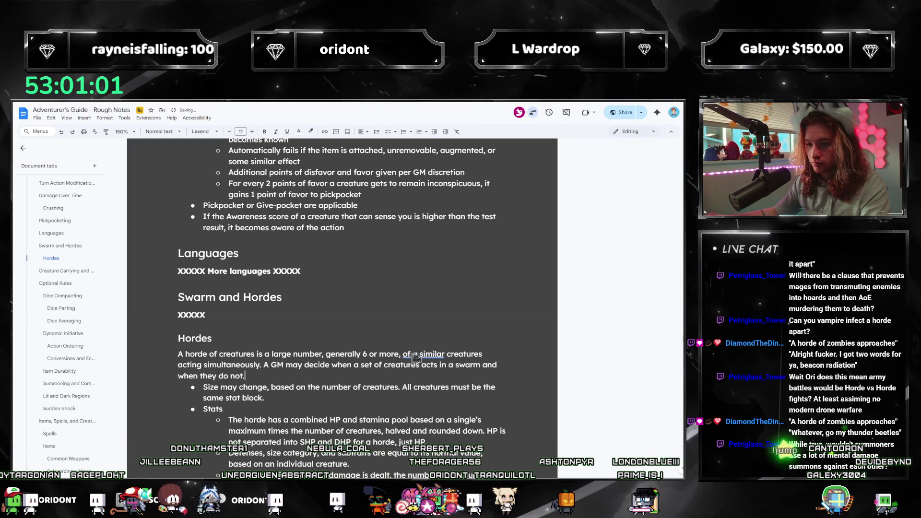
# - Accept the 'of similar' correction and begin the sentence about lightening the turn-calculation load
pyautogui.click(421, 356)
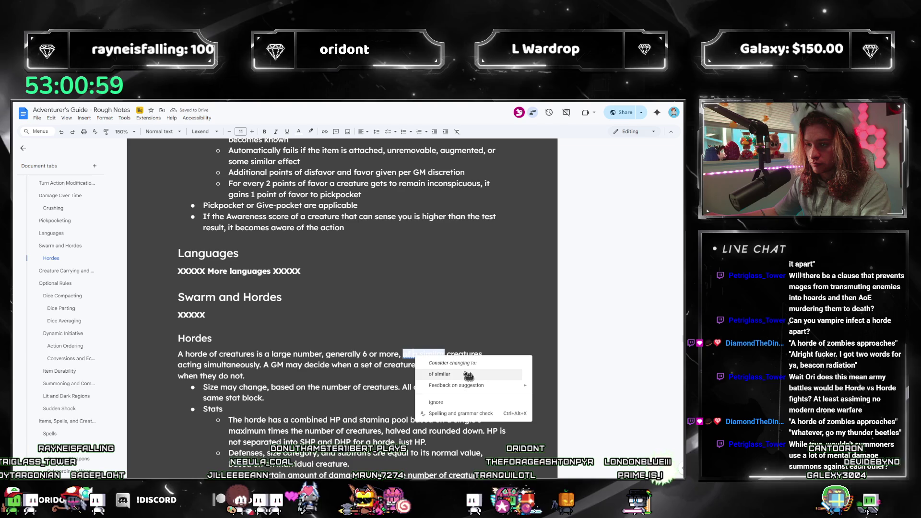
pyautogui.click(467, 375)
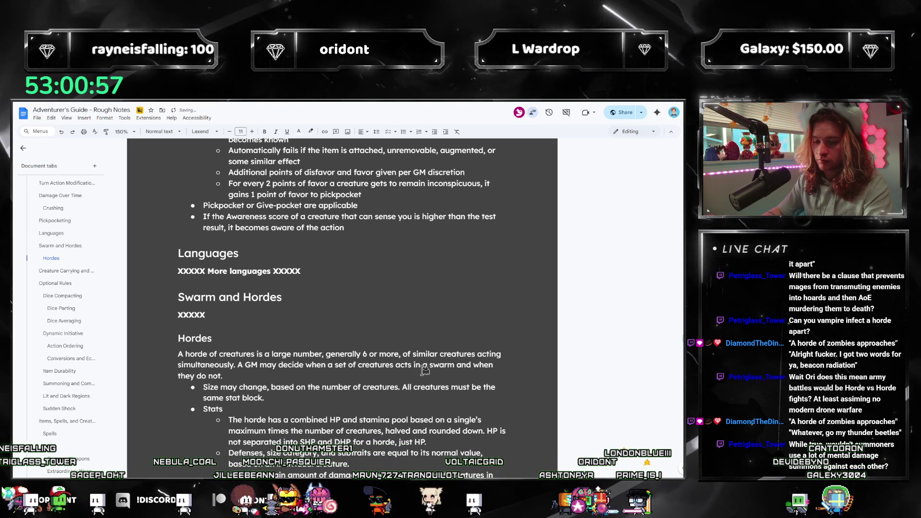
pyautogui.press('BackSpace')
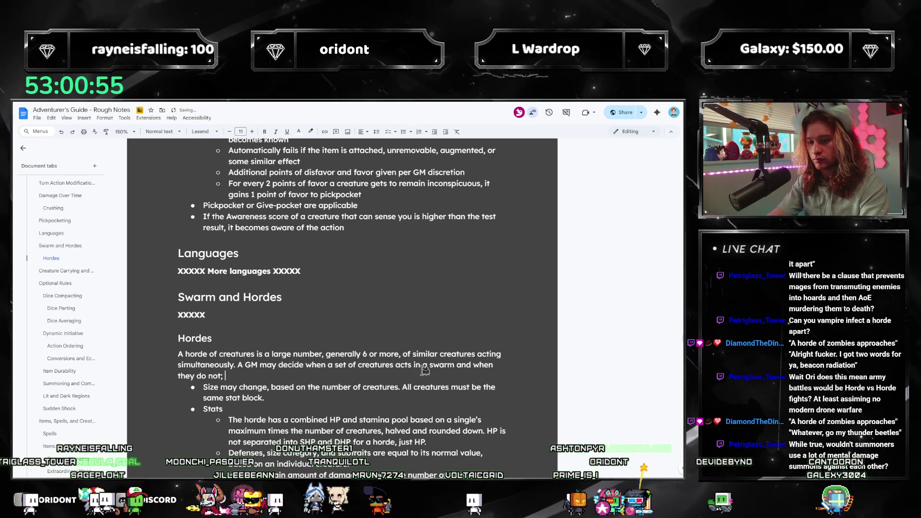
pyautogui.write('ics')
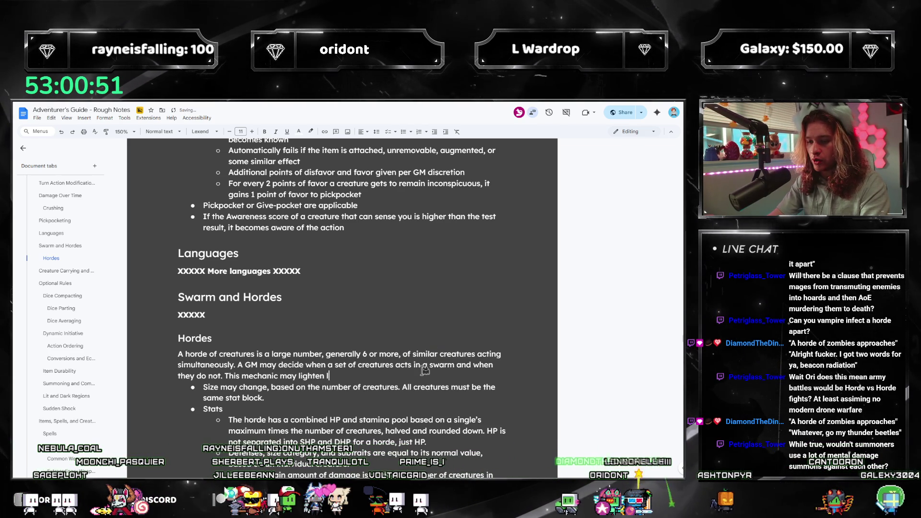
pyautogui.write('the ')
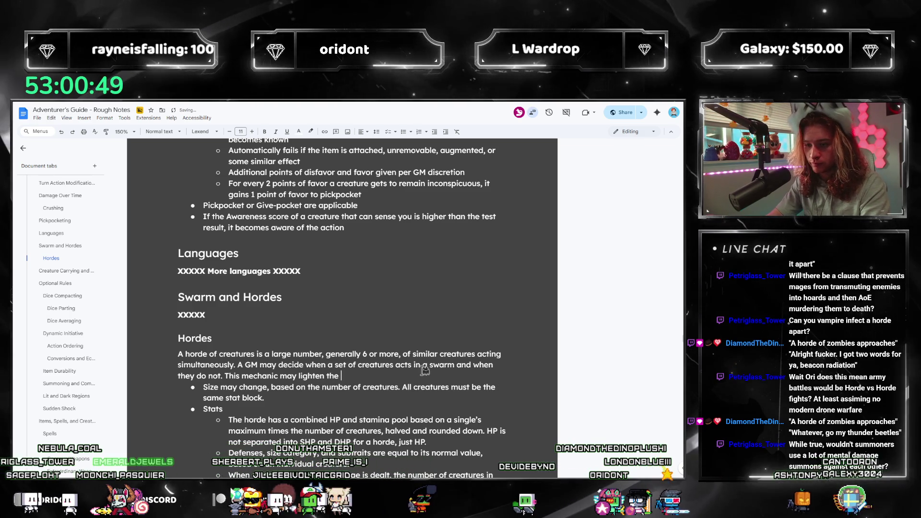
pyautogui.write('load duri')
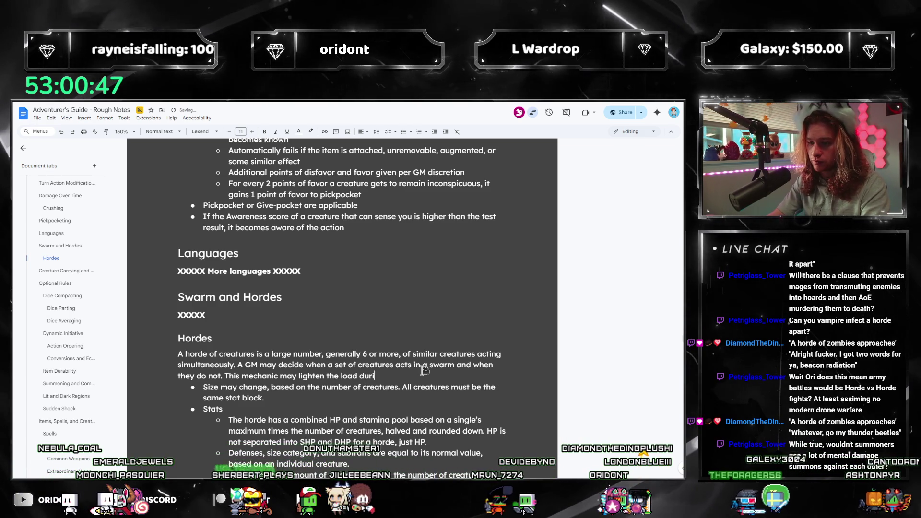
pyautogui.press('BackSpace')
pyautogui.press('BackSpace')
pyautogui.press('BackSpace')
pyautogui.press('BackSpace')
pyautogui.write('when calculating turn action')
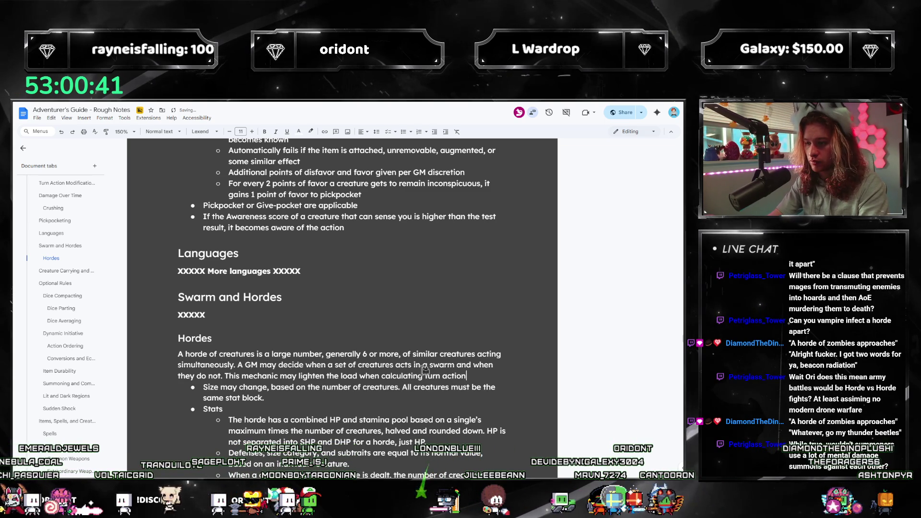
pyautogui.write('s')
# - Explain the creatures act as a single creature following its own mechanics and rules, then add a new line
pyautogui.hotkey('ctrl', 'shift', 'Left')
pyautogui.hotkey('ctrl', 'shift', 'Left')
pyautogui.hotkey('ctrl', 'shift', 'Left')
pyautogui.press('Right')
pyautogui.write(', as each of the creatures w')
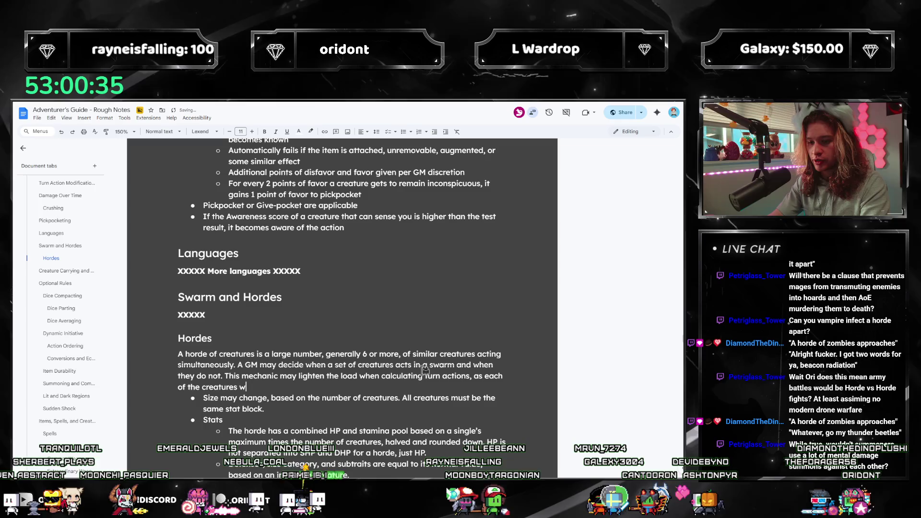
pyautogui.write('ill act as if they are a single creature. G')
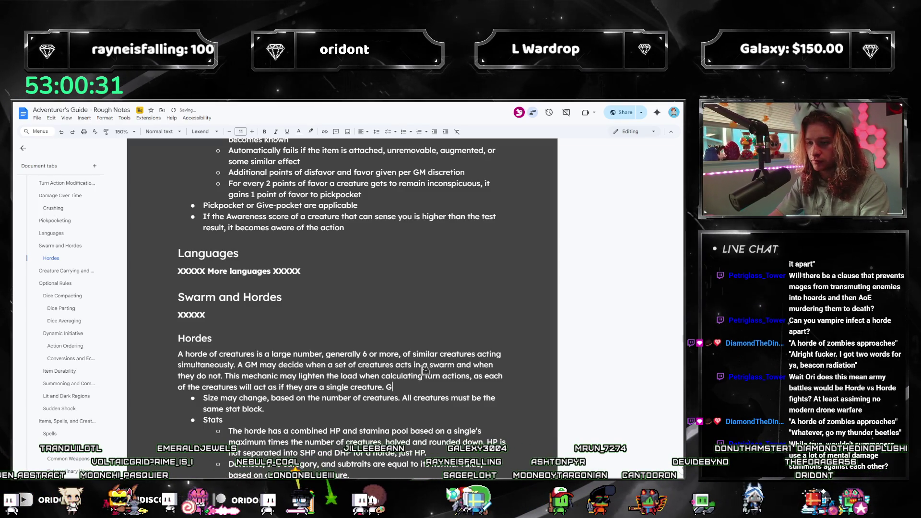
pyautogui.write('iven, th')
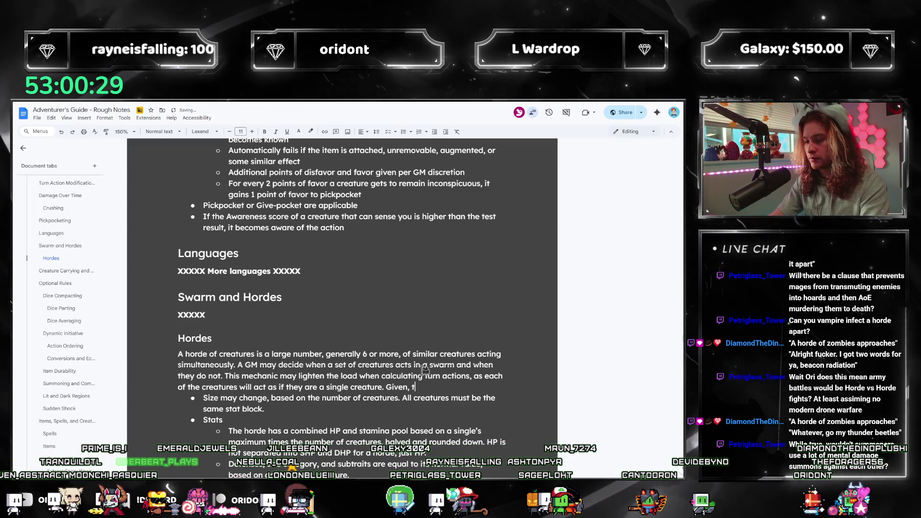
pyautogui.write('i')
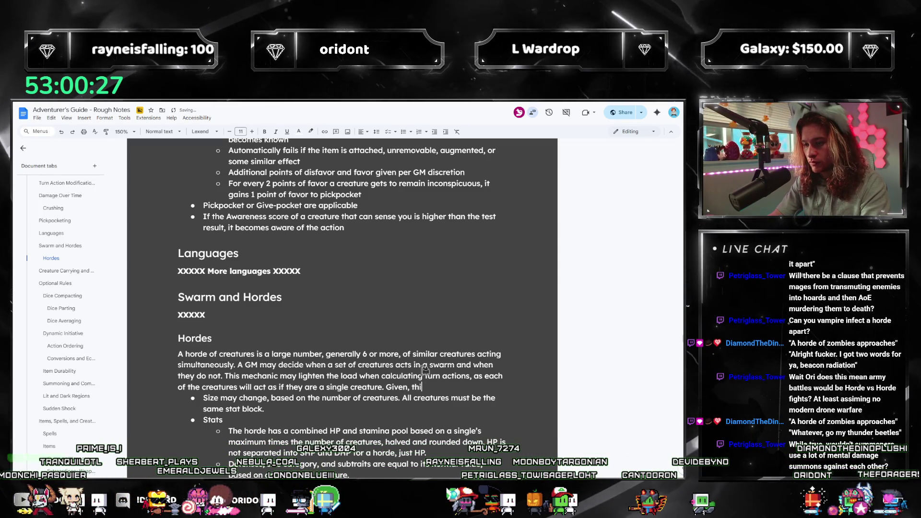
pyautogui.press('BackSpace')
pyautogui.write('e "singel cre')
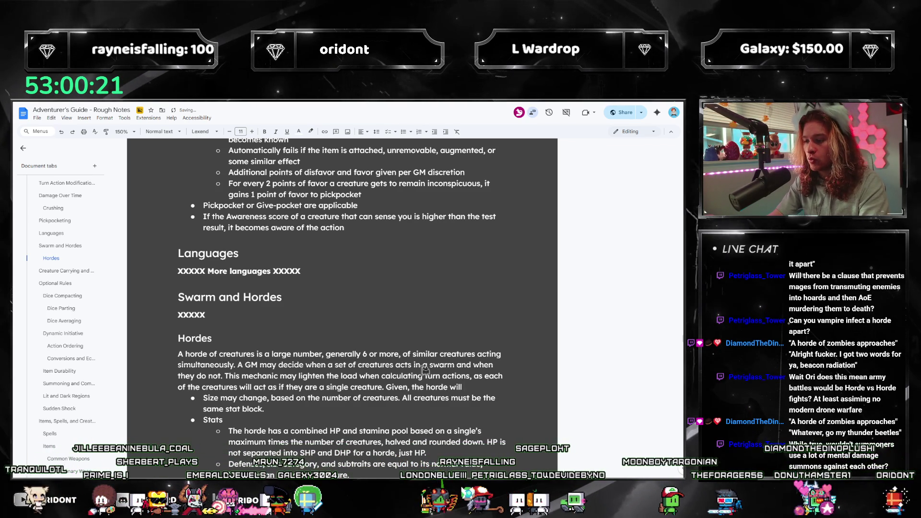
pyautogui.write('abide by ')
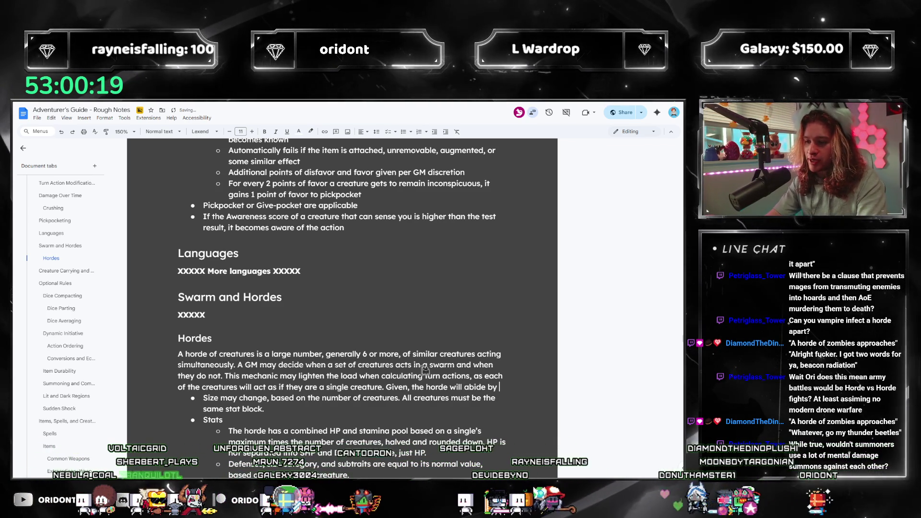
pyautogui.write('its ow')
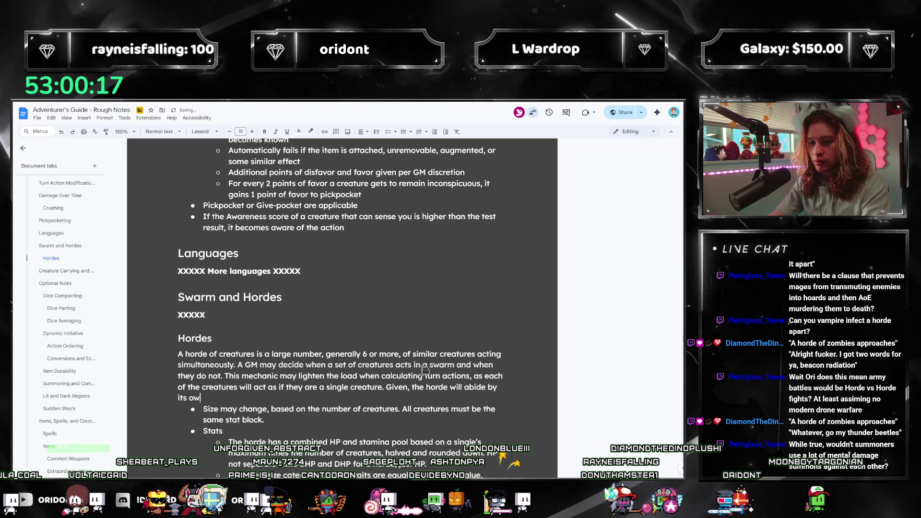
pyautogui.write('n set of mechanics and rules.')
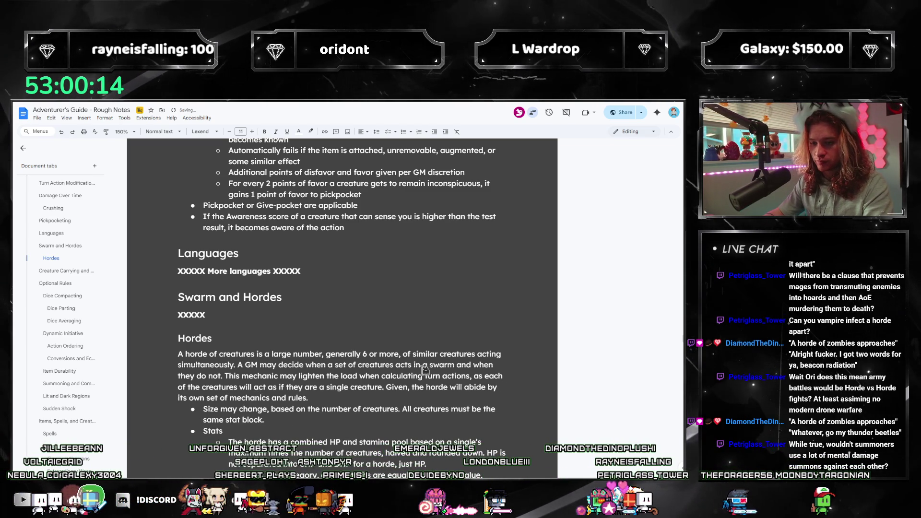
pyautogui.press('Return')
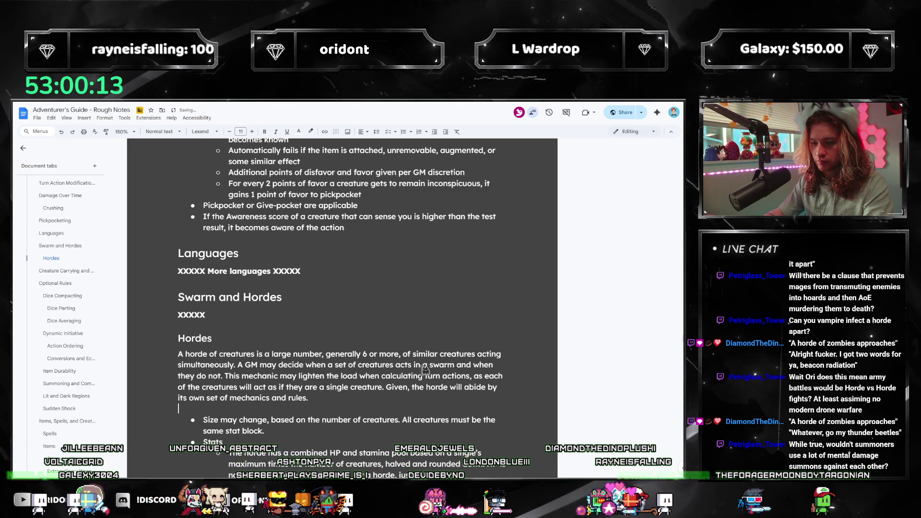
# - Write that the bold 'horde size', the number of creatures within the horde, must be noted
pyautogui.scroll(-2, 413, 211)
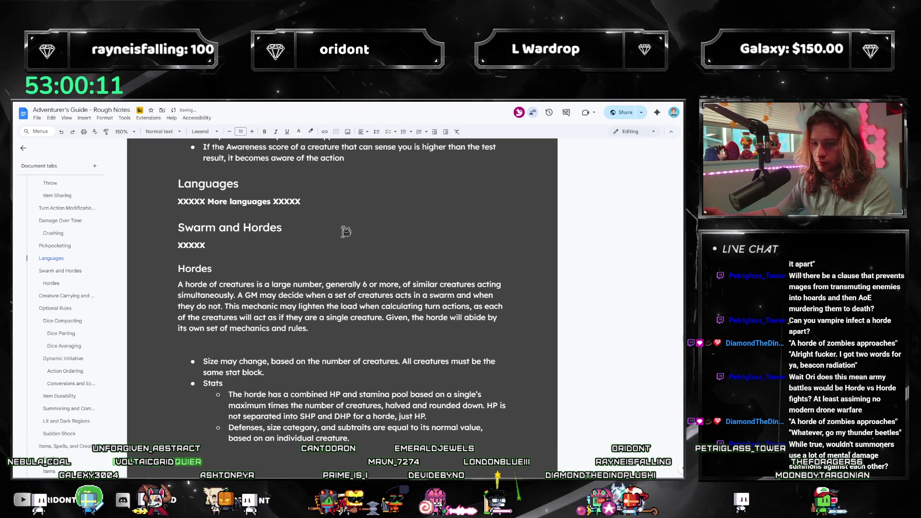
pyautogui.scroll(-1, 365, 216)
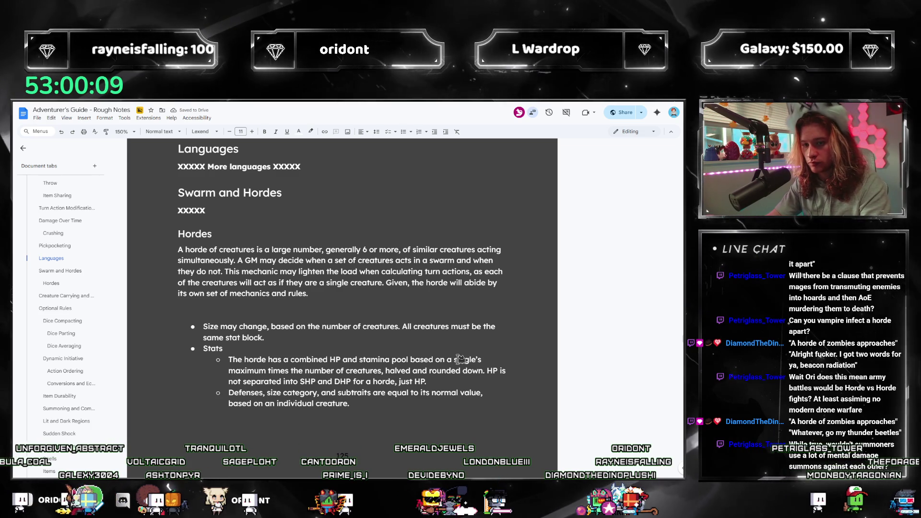
pyautogui.write('When calculating')
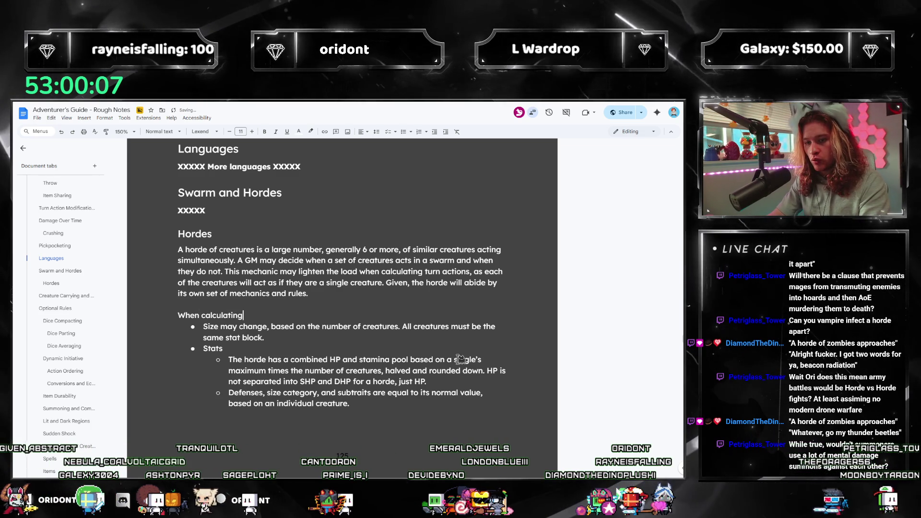
pyautogui.write(' a horde, the GM must')
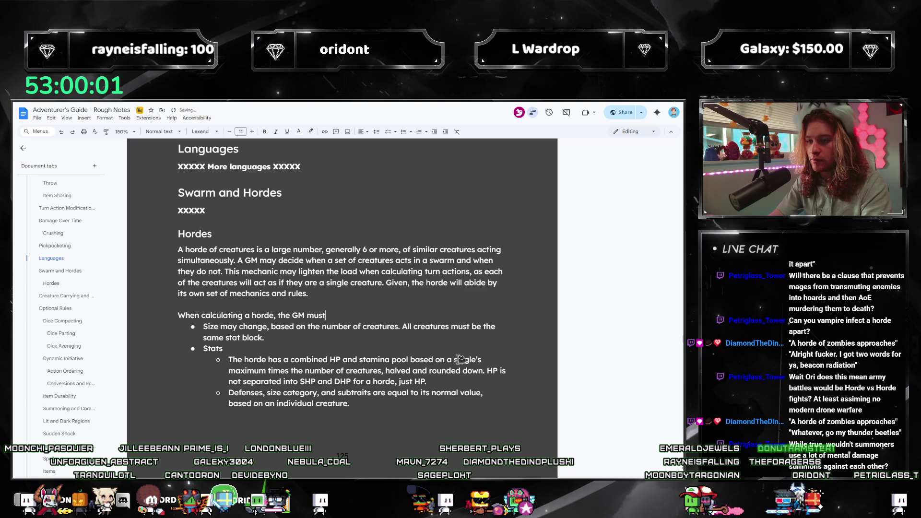
pyautogui.write(' take')
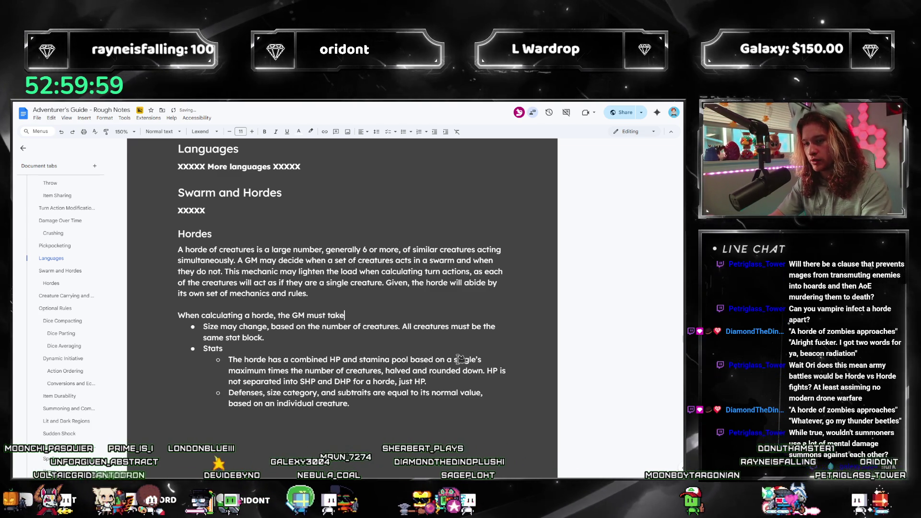
pyautogui.press('BackSpace')
pyautogui.press('BackSpace')
pyautogui.press('BackSpace')
pyautogui.hotkey('ctrl', 'b')
pyautogui.write('hor')
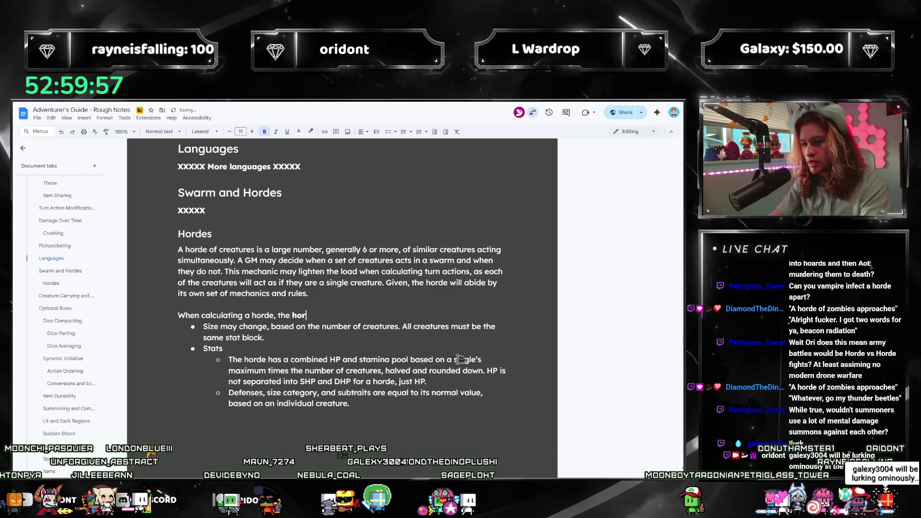
pyautogui.write('de size')
pyautogui.hotkey('ctrl', 'b')
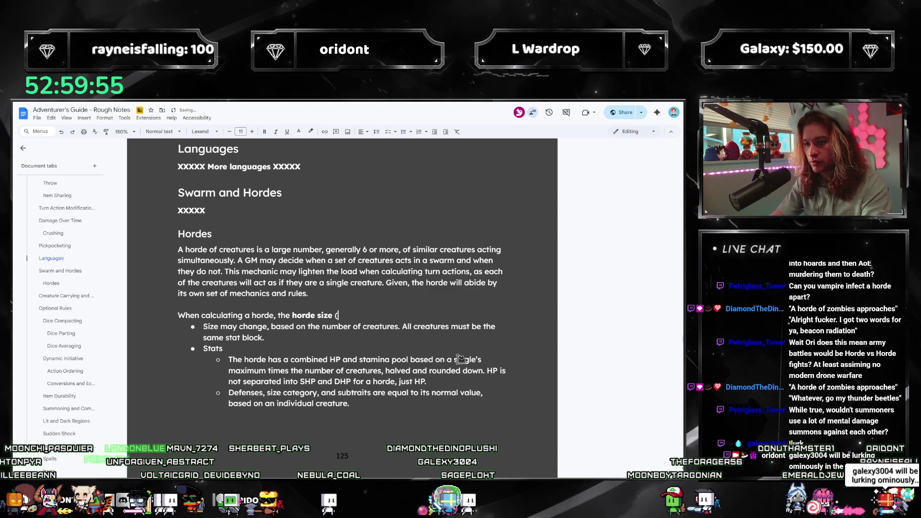
pyautogui.write(', a')
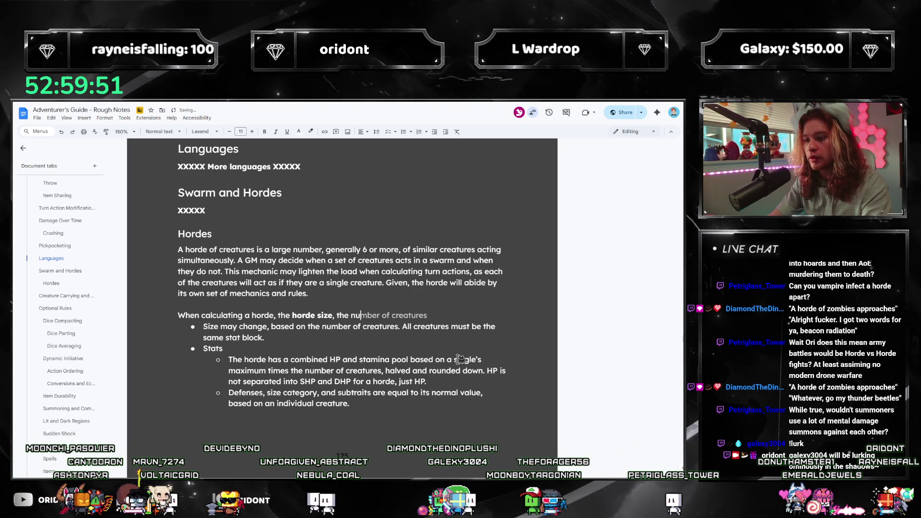
pyautogui.press('Tab')
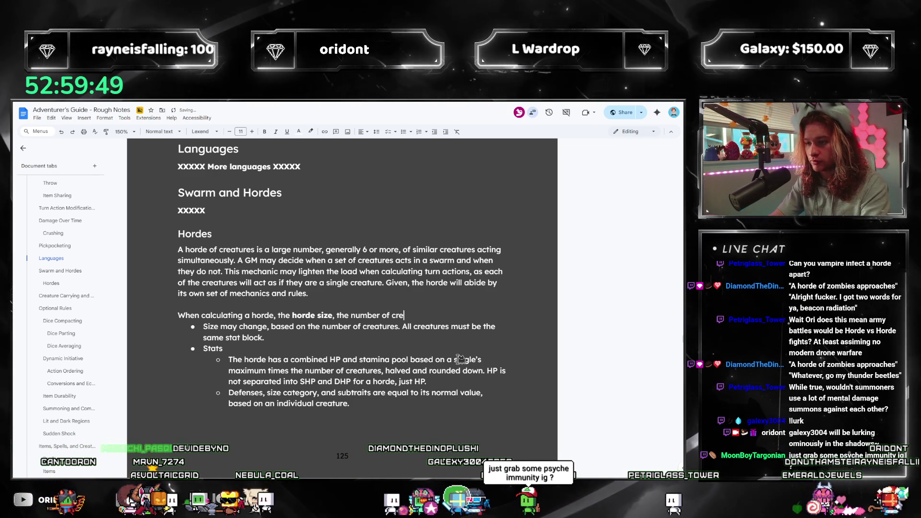
pyautogui.write('atures within tha')
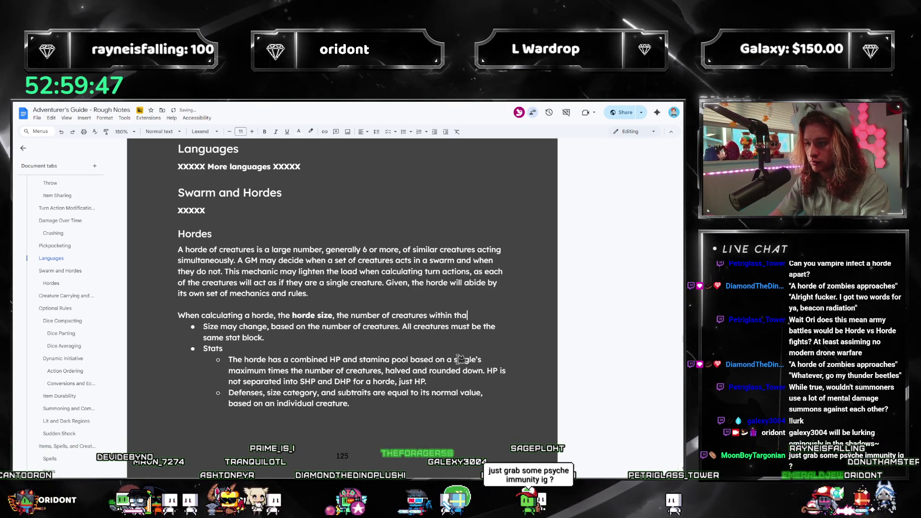
pyautogui.write('t horde, must be noted.')
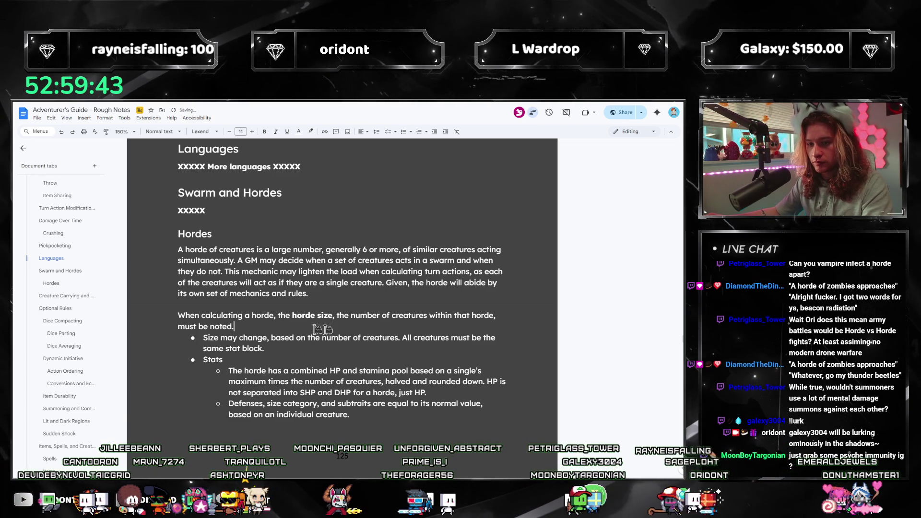
# - Add that this greatly affects the horde's capabilities and stats, correcting 'effect' to 'affect'
pyautogui.scroll(-2, 431, 332)
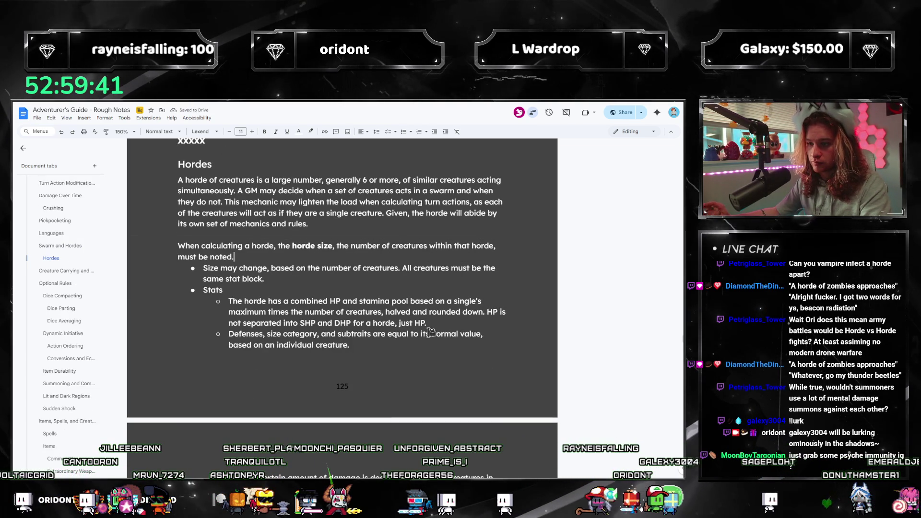
pyautogui.write(' This wi')
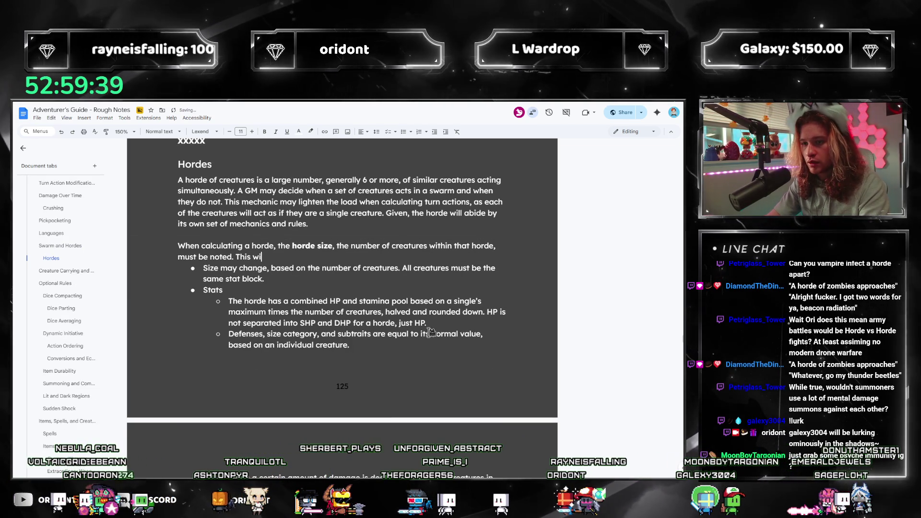
pyautogui.write('ll greatly effect ')
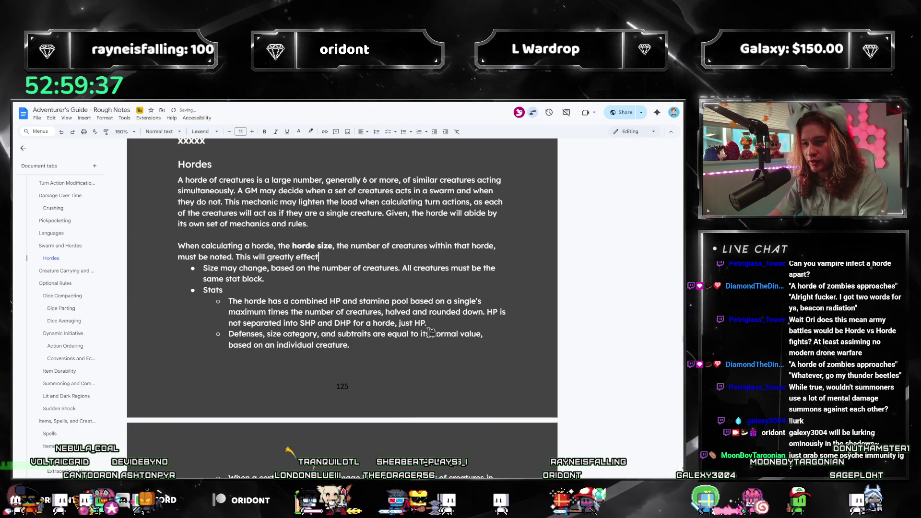
pyautogui.write('the horde’s capabilities and stats.')
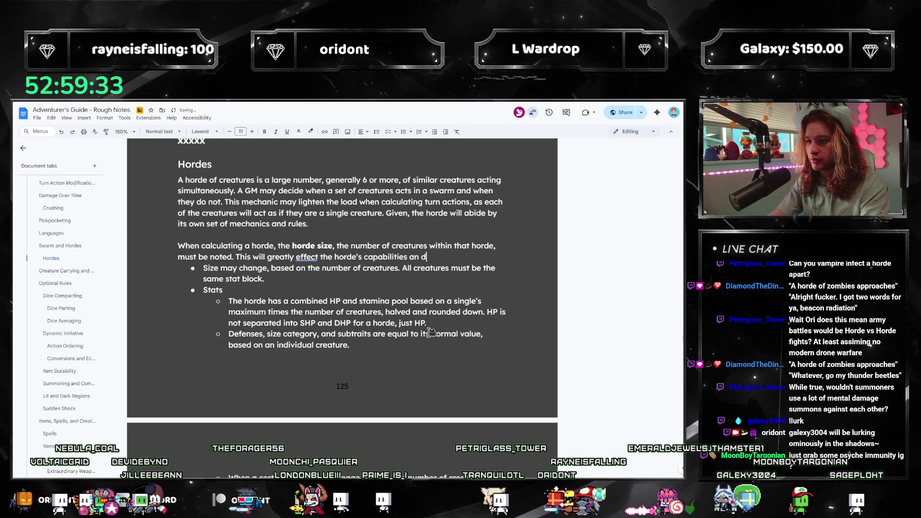
pyautogui.rightClick(312, 257)
pyautogui.click(331, 264)
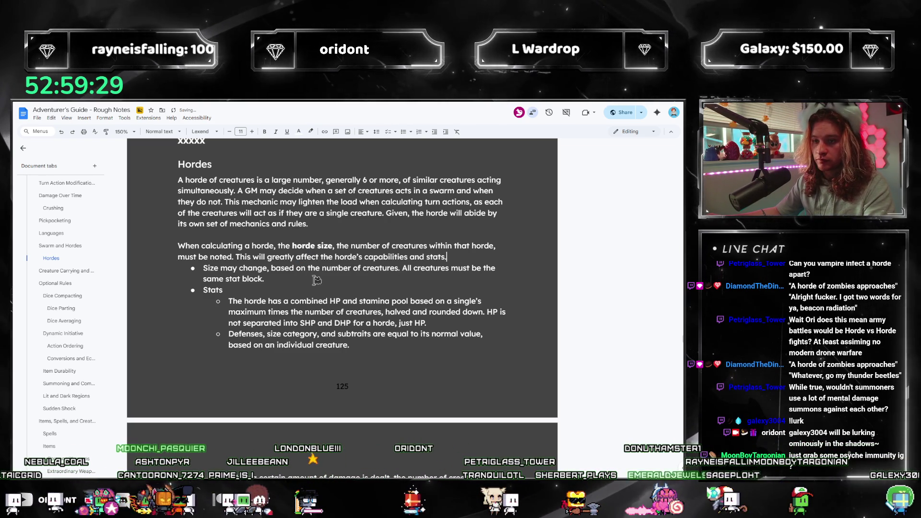
pyautogui.moveTo(264, 279); pyautogui.dragTo(178, 267)
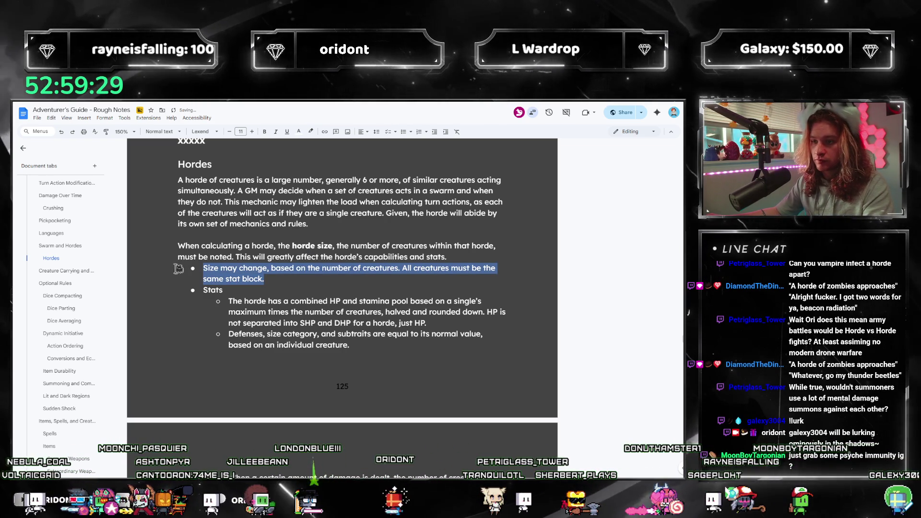
pyautogui.click(448, 256)
# - Drop the half-written area sentence and start a new paragraph about what the area should equal
pyautogui.write('The area taken ')
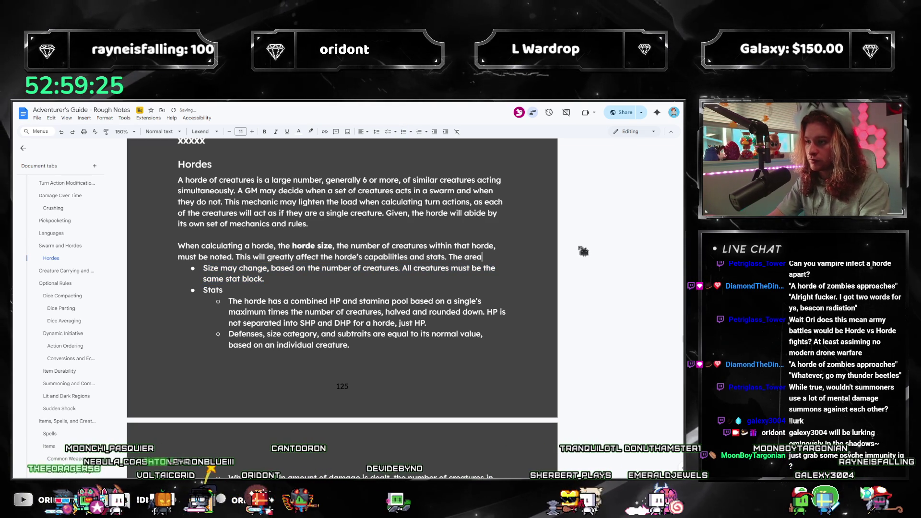
pyautogui.write('up by this hoard s')
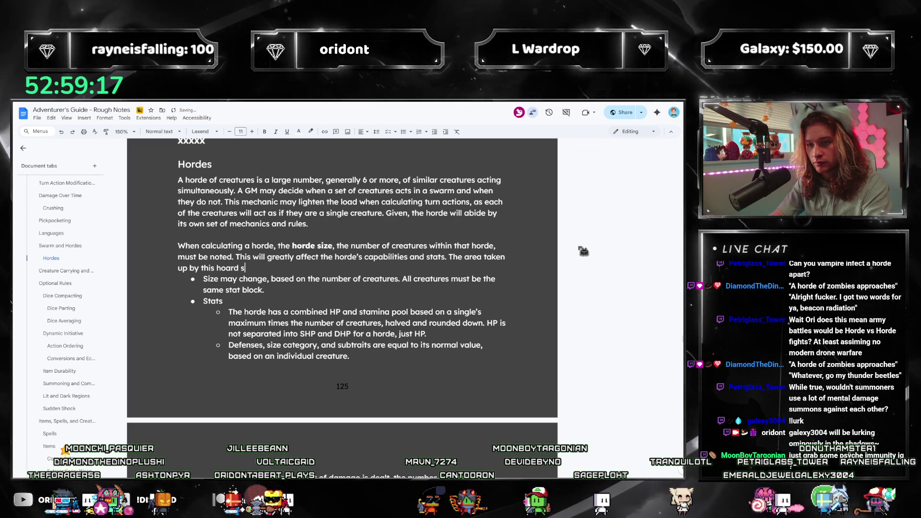
pyautogui.press('BackSpace')
pyautogui.press('BackSpace')
pyautogui.press('BackSpace')
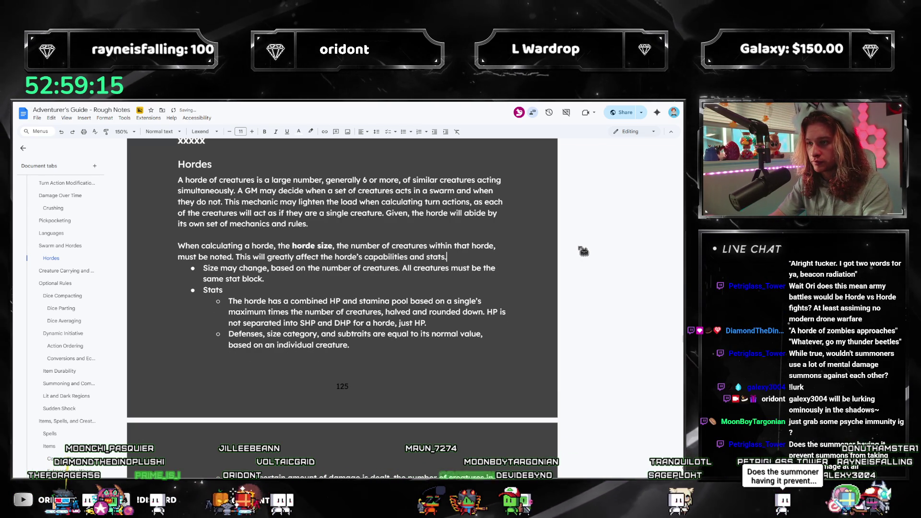
pyautogui.press('Return')
pyautogui.press('Return')
pyautogui.write('Th')
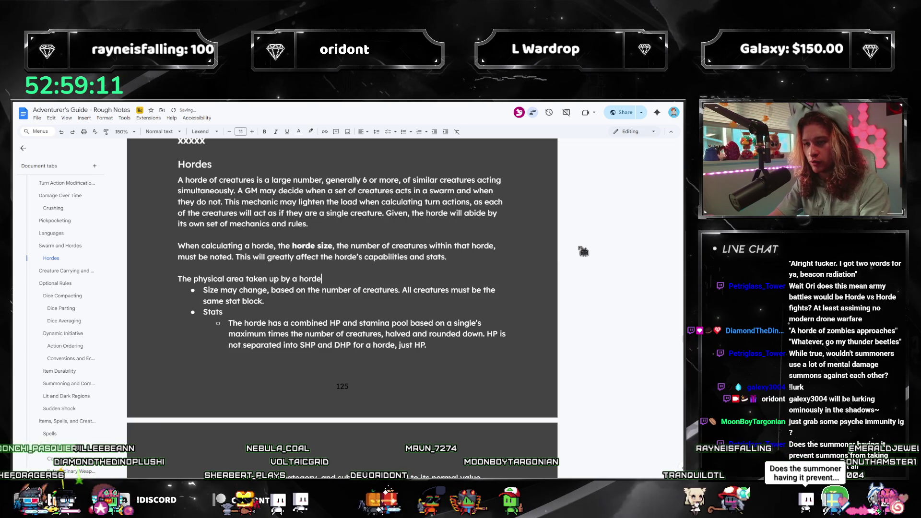
pyautogui.write('ould be qual to')
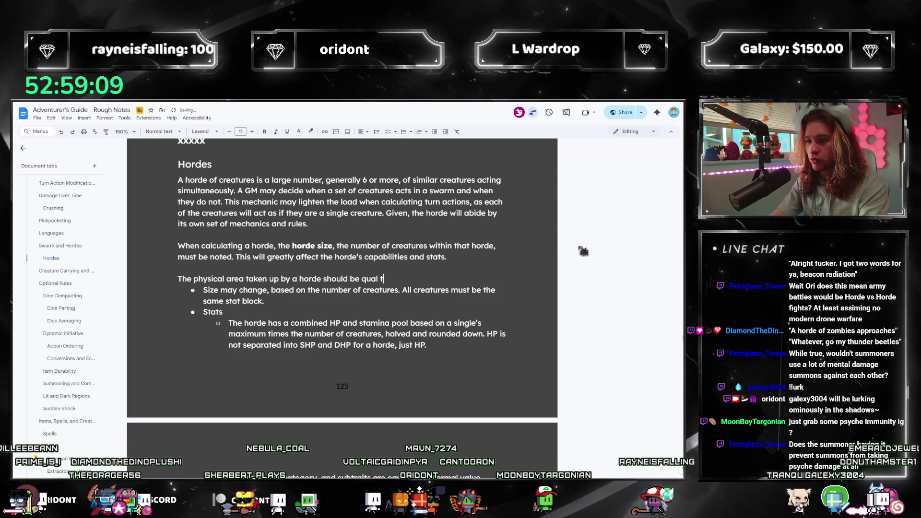
# - State the horde's area equals half the space one creature occupies multiplied by the horde size
pyautogui.press('BackSpace')
pyautogui.press('BackSpace')
pyautogui.press('BackSpace')
pyautogui.write('equal to')
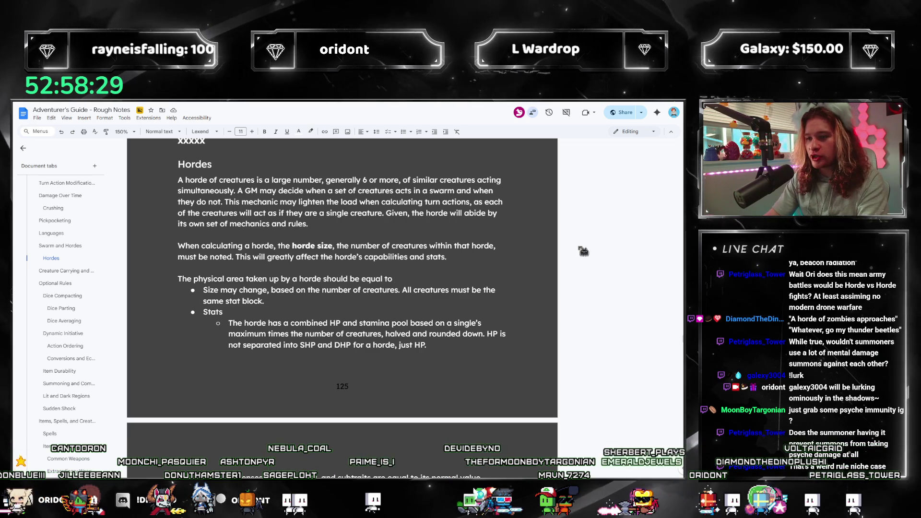
pyautogui.write('half')
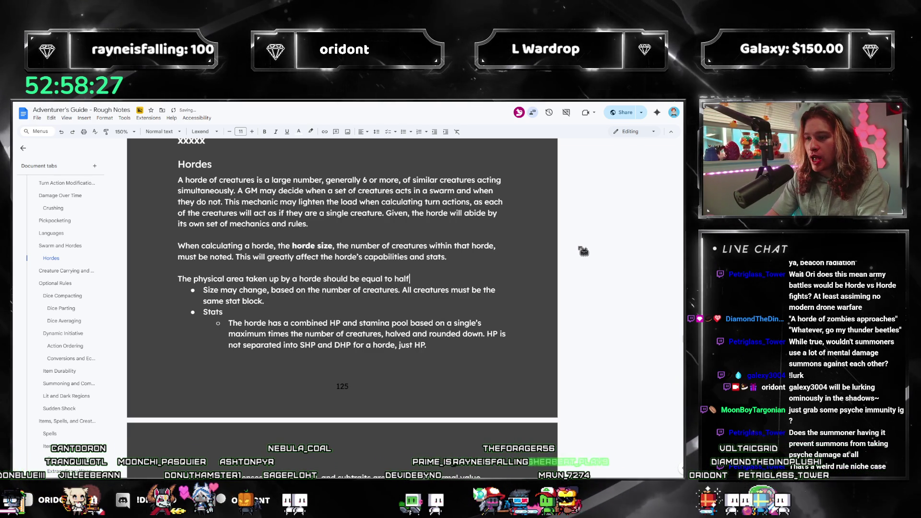
pyautogui.write(' the amount of s')
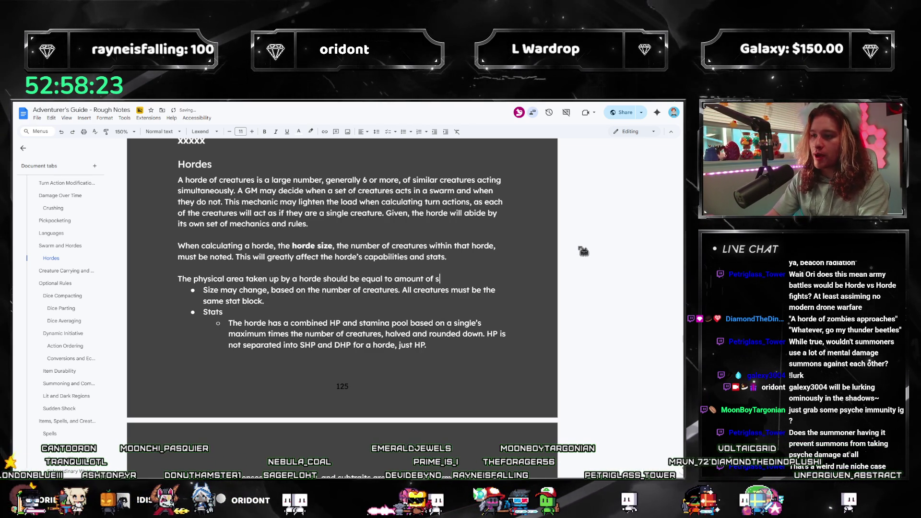
pyautogui.write('reature woul')
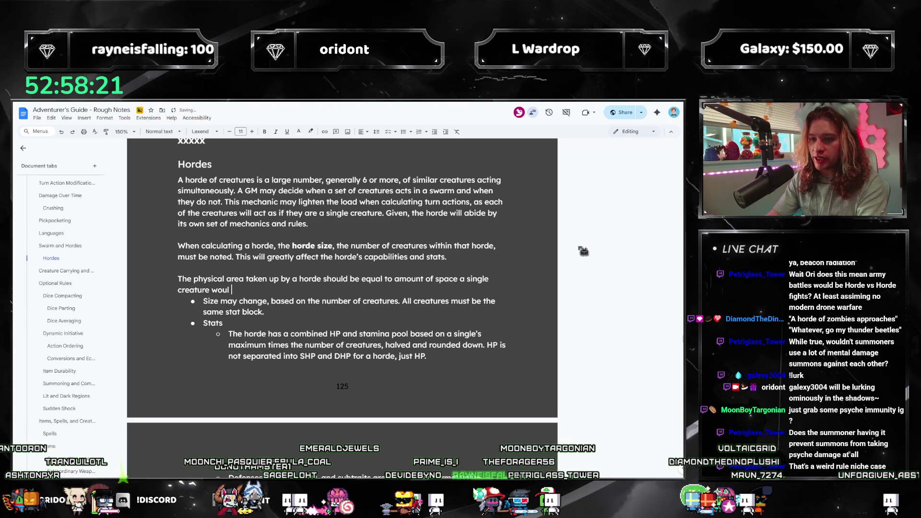
pyautogui.write('d occupy m')
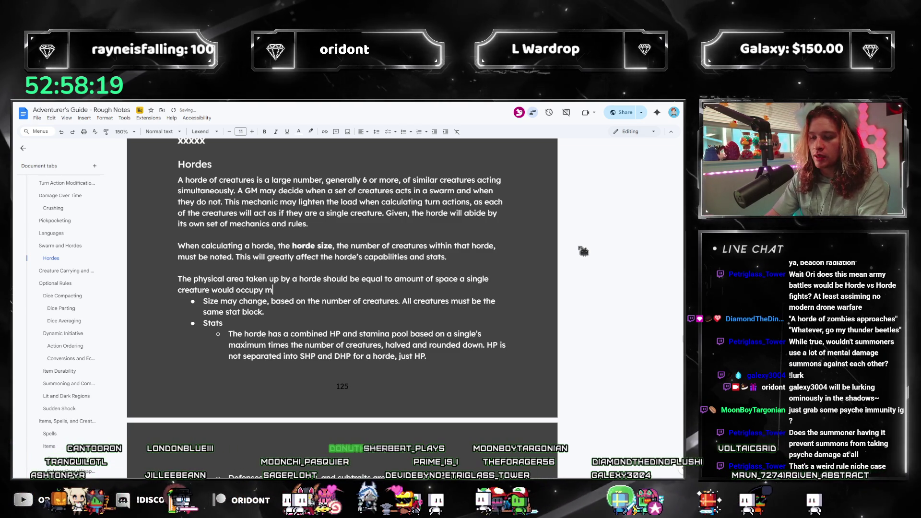
pyautogui.write('ultiplied by the horde size, halved.')
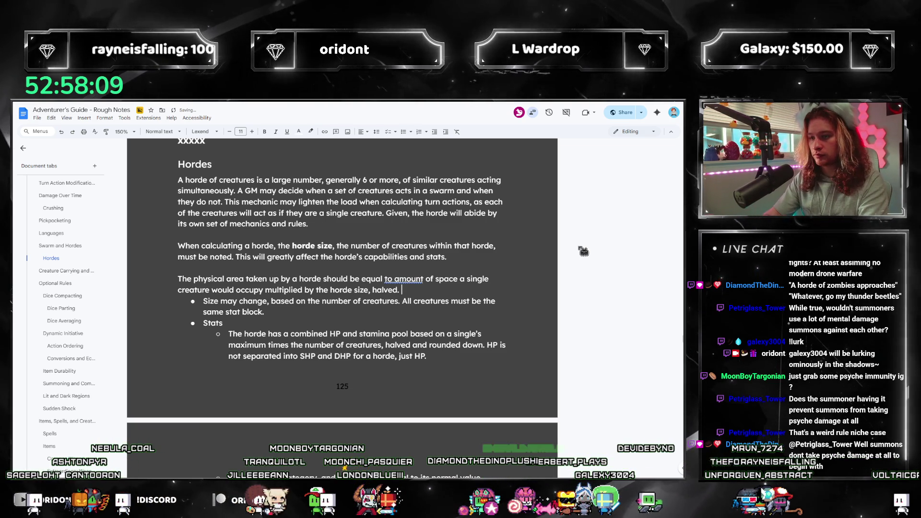
pyautogui.click(404, 279)
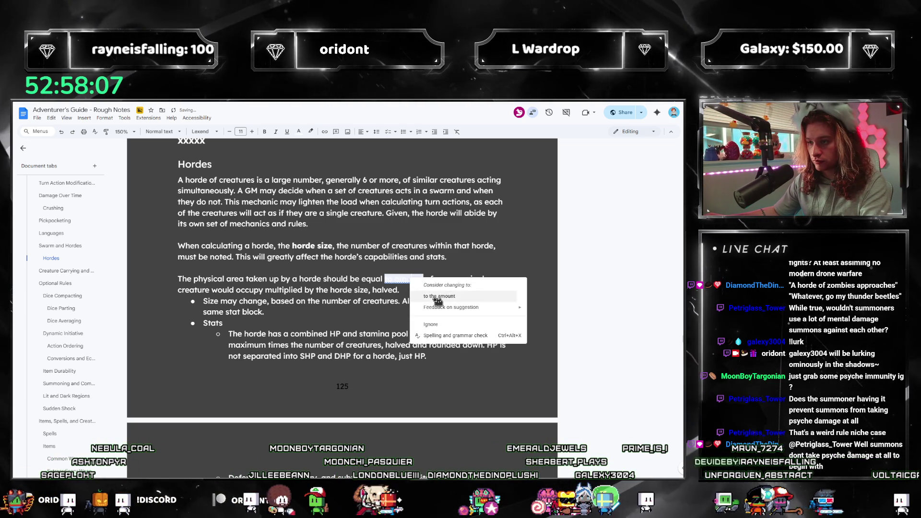
# - Accept the 'to the amount' fix and begin an example sentence with 'For example'
pyautogui.click(432, 295)
pyautogui.click(439, 291)
pyautogui.write('For instance, ')
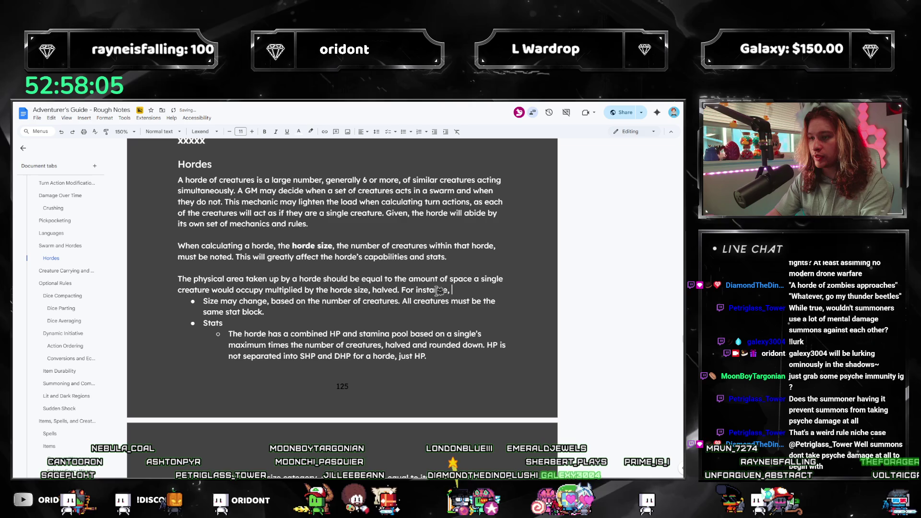
pyautogui.write('if a s')
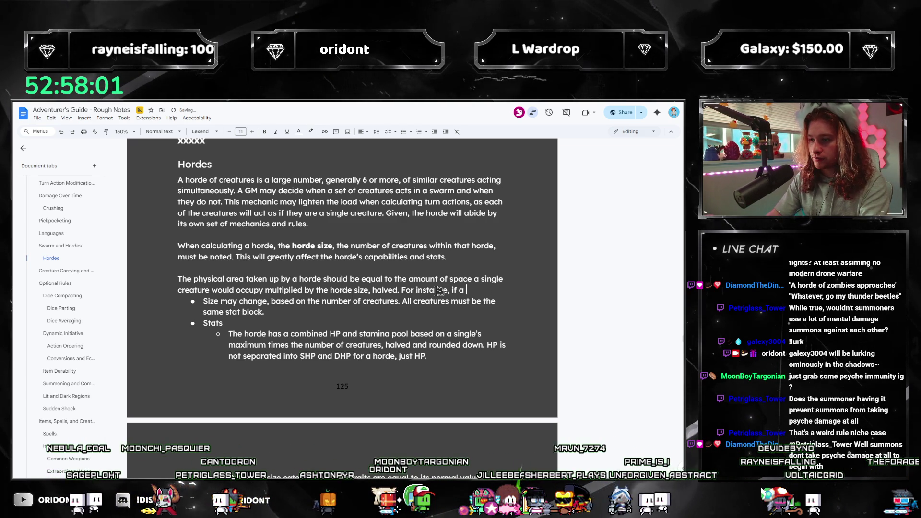
pyautogui.press('BackSpace')
pyautogui.press('BackSpace')
pyautogui.press('BackSpace')
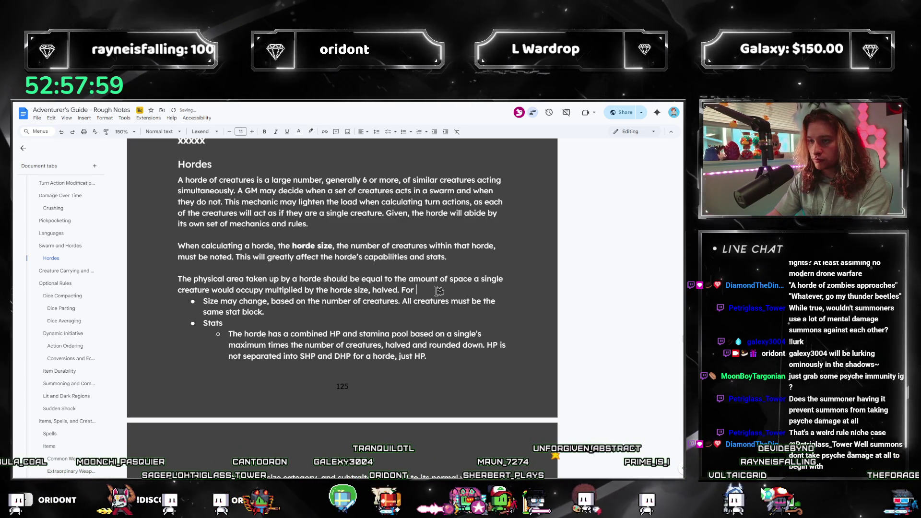
pyautogui.write('For e')
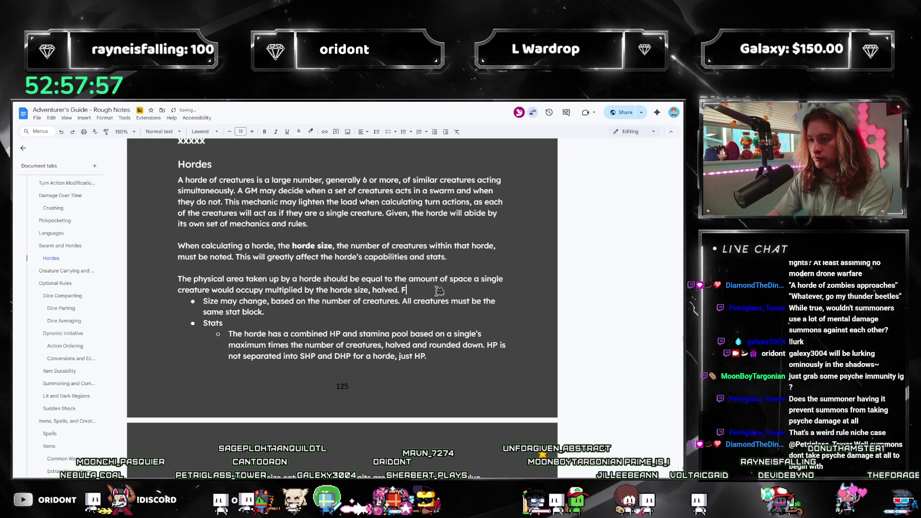
pyautogui.press('Tab')
# - Give the example of 20 zombies, each on a 1-meter square, occupying a 10-square-meter space
pyautogui.write(', ')
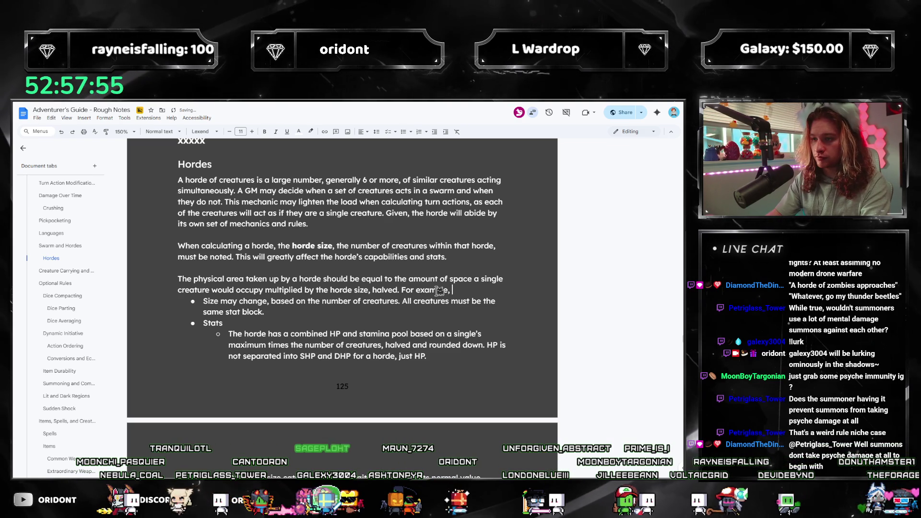
pyautogui.write('if a h')
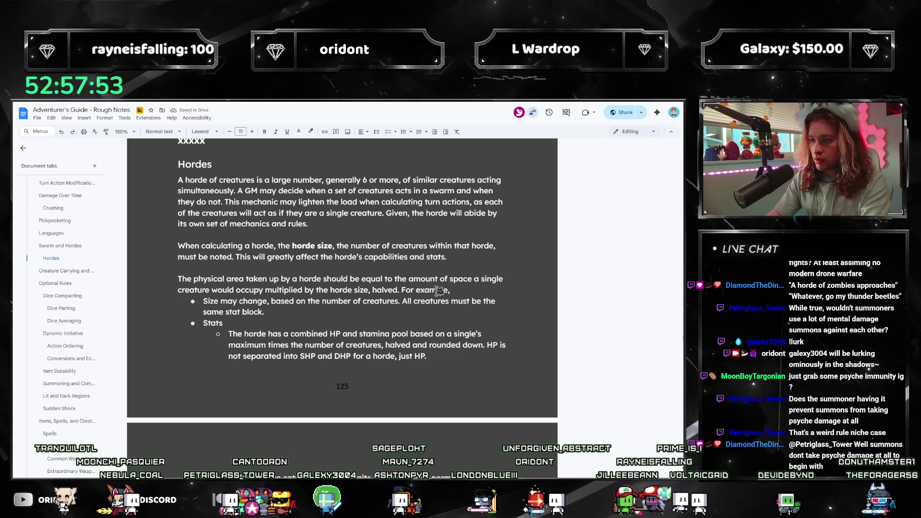
pyautogui.write('orde of zombi')
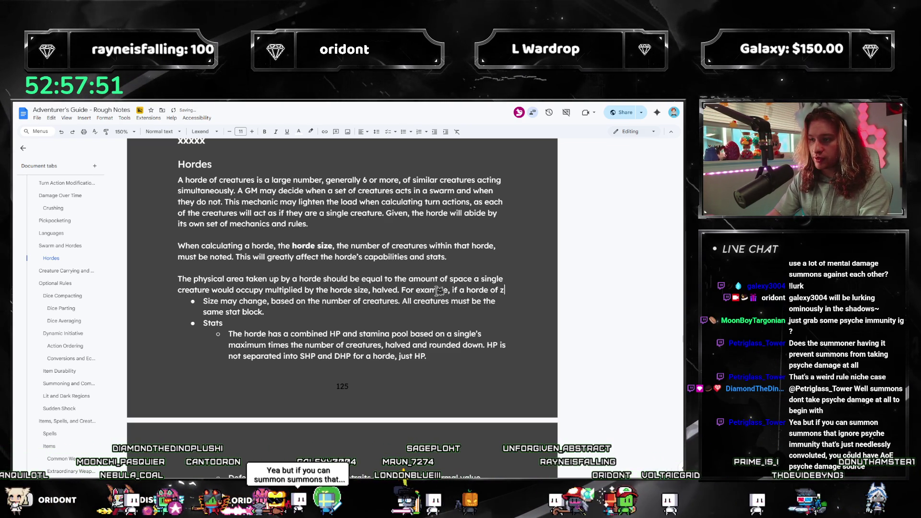
pyautogui.press('BackSpace')
pyautogui.press('BackSpace')
pyautogui.press('BackSpace')
pyautogui.write('20 zombies')
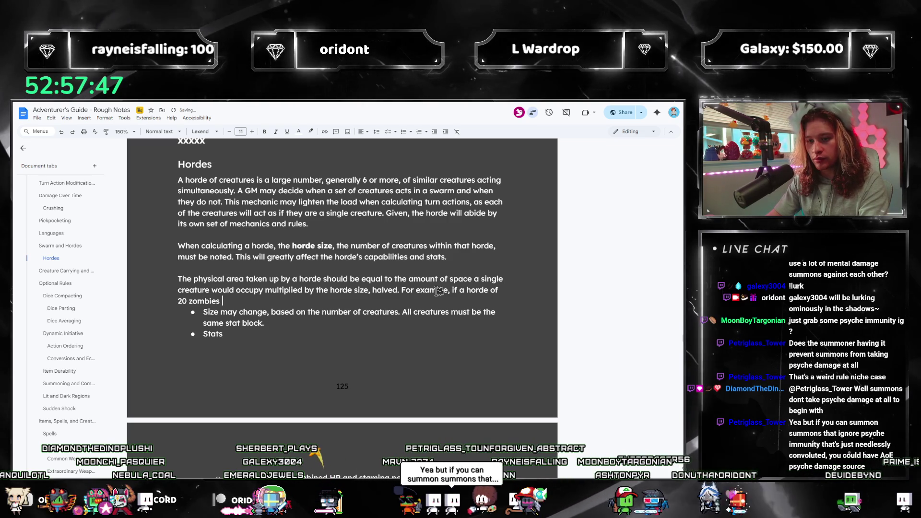
pyautogui.hotkey('ctrl', 'z')
pyautogui.hotkey('ctrl', 'z')
pyautogui.hotkey('ctrl', 'z')
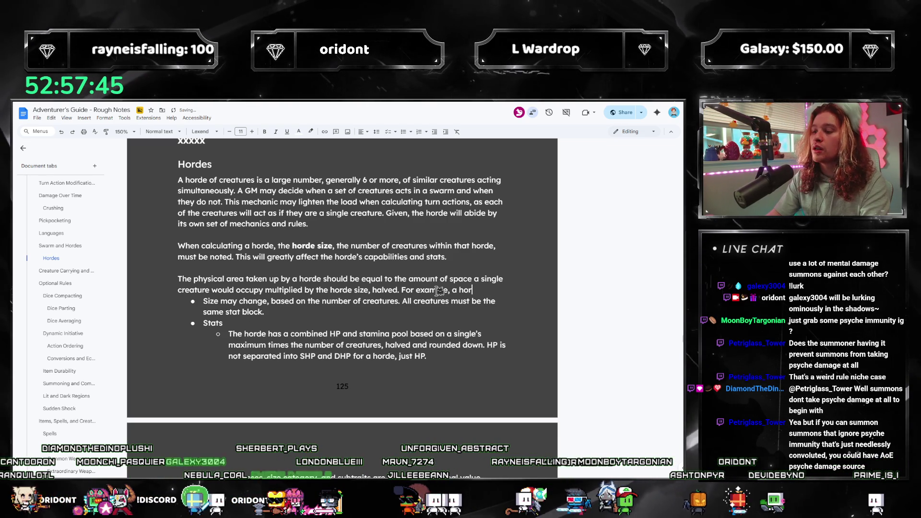
pyautogui.hotkey('ctrl', 'y')
pyautogui.hotkey('ctrl', 'y')
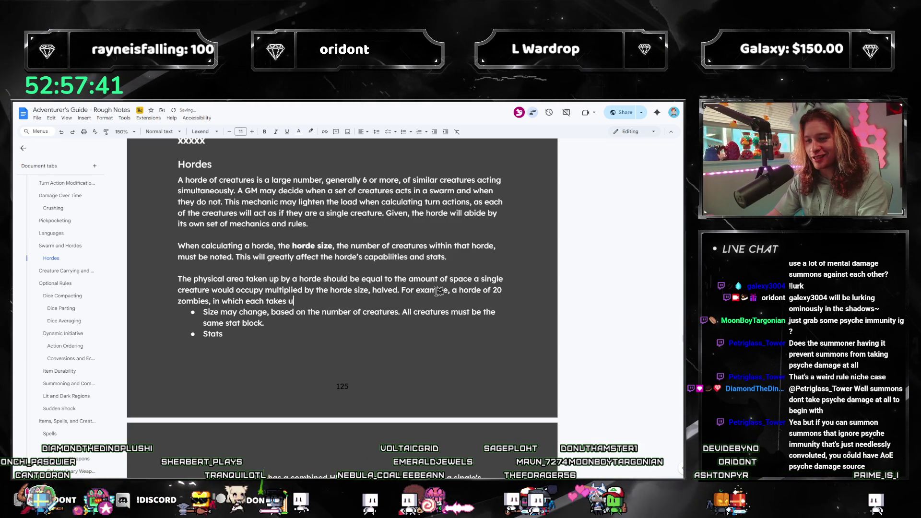
pyautogui.write('p a 1-meter ')
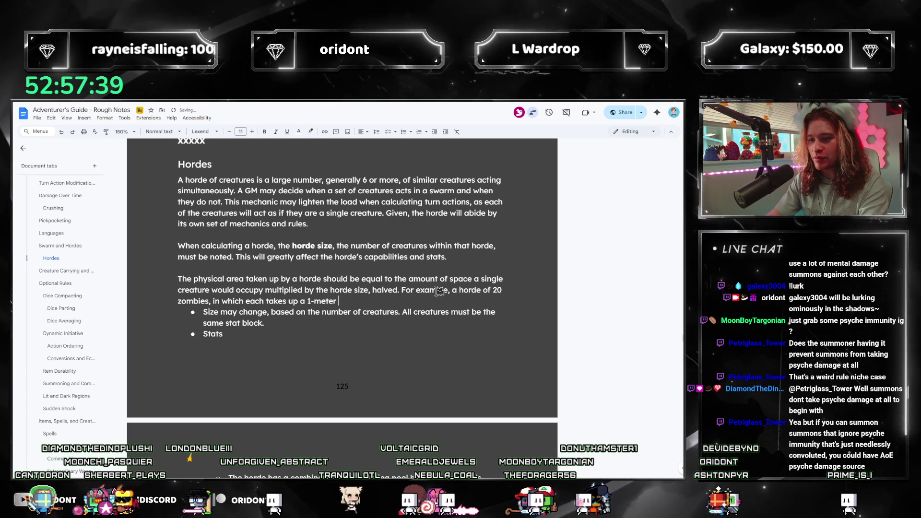
pyautogui.write('square, ')
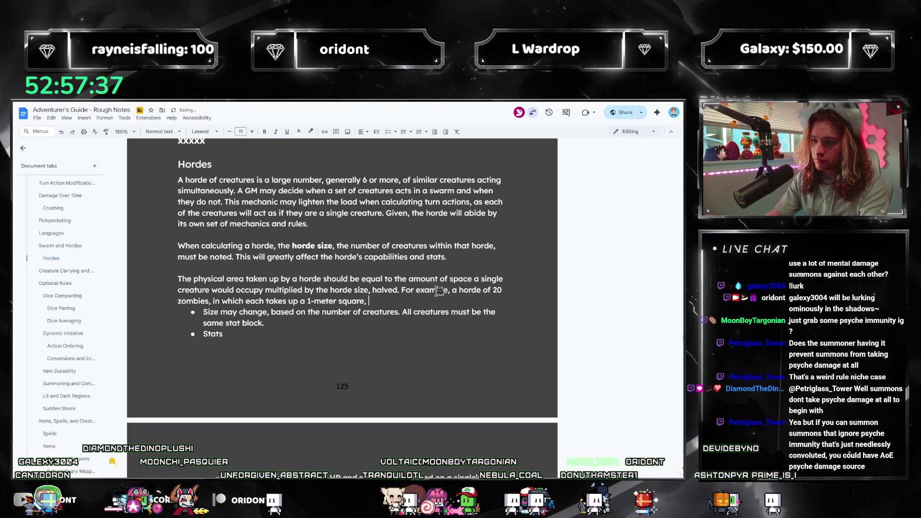
pyautogui.write('would occupy a 10-squa')
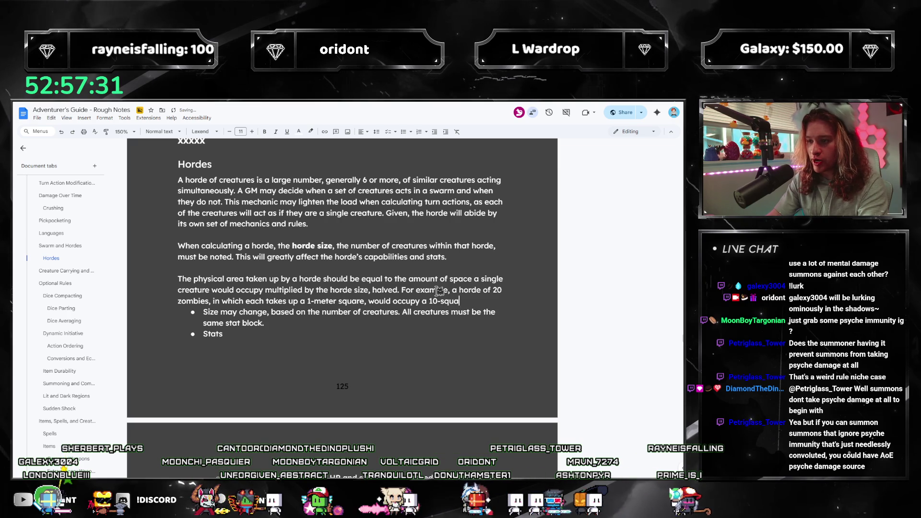
pyautogui.write('re-meter space.')
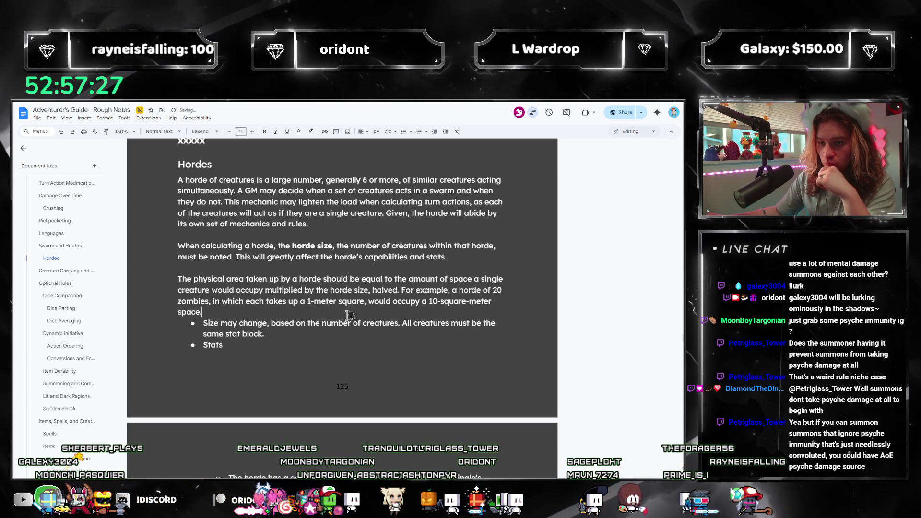
pyautogui.moveTo(225, 278); pyautogui.dragTo(341, 272)
# - Reread the zombie example paragraph, highlighting passages of it
pyautogui.click(290, 309)
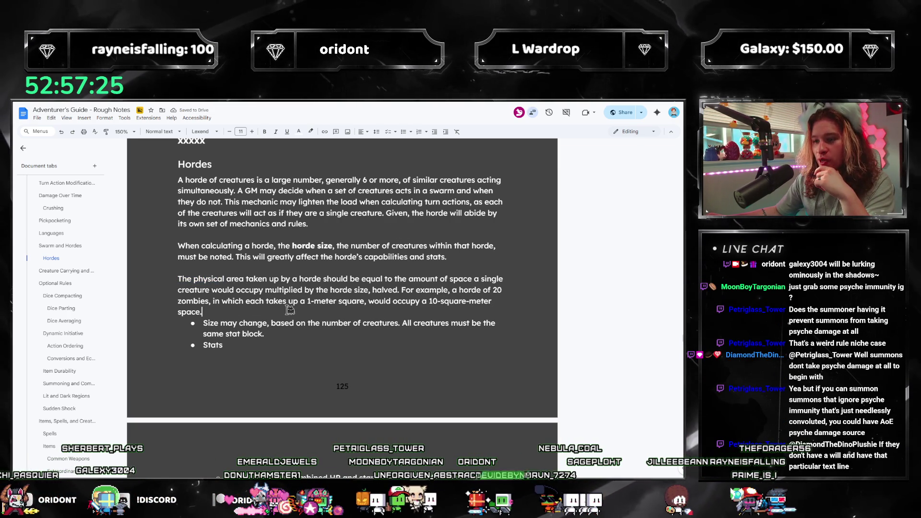
pyautogui.moveTo(179, 289)
pyautogui.mouseDown()
pyautogui.moveTo(342, 290)
pyautogui.moveTo(323, 302)
pyautogui.moveTo(396, 279)
pyautogui.moveTo(400, 290)
pyautogui.mouseUp()
pyautogui.click(357, 321)
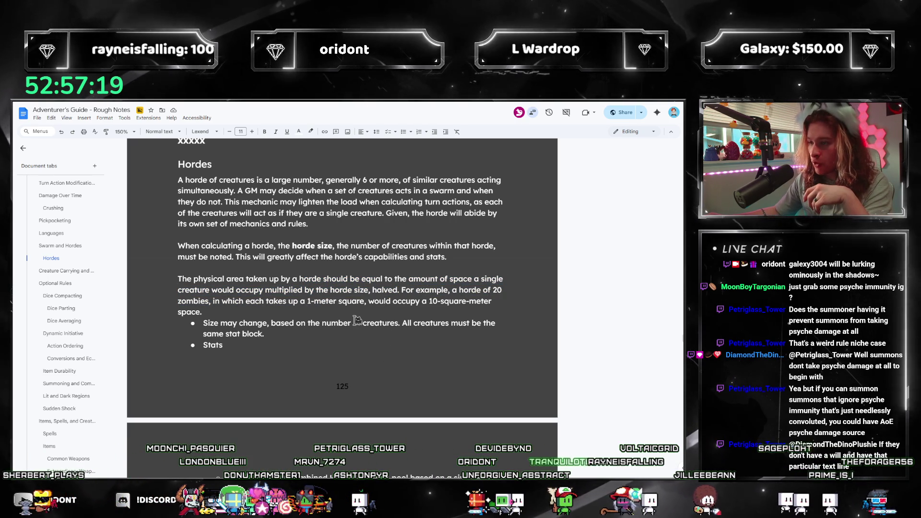
pyautogui.moveTo(479, 279)
pyautogui.mouseDown()
pyautogui.moveTo(188, 300)
pyautogui.moveTo(383, 301)
pyautogui.moveTo(163, 285)
pyautogui.mouseUp()
pyautogui.click(188, 301)
pyautogui.click(434, 301)
pyautogui.scroll(-2, 362, 284)
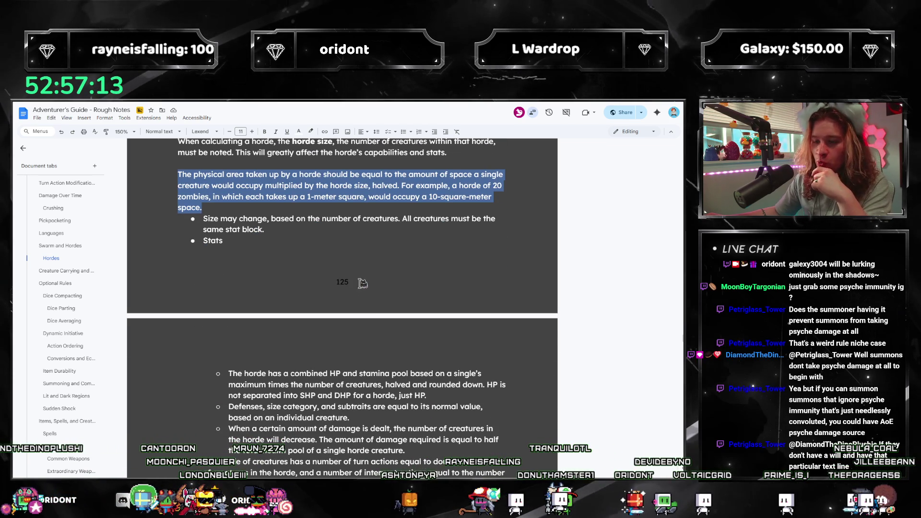
# - Delete the 'Size may change' bullet, leaving an empty line above Stats
pyautogui.moveTo(307, 230); pyautogui.dragTo(171, 209)
pyautogui.press('BackSpace')
pyautogui.press('BackSpace')
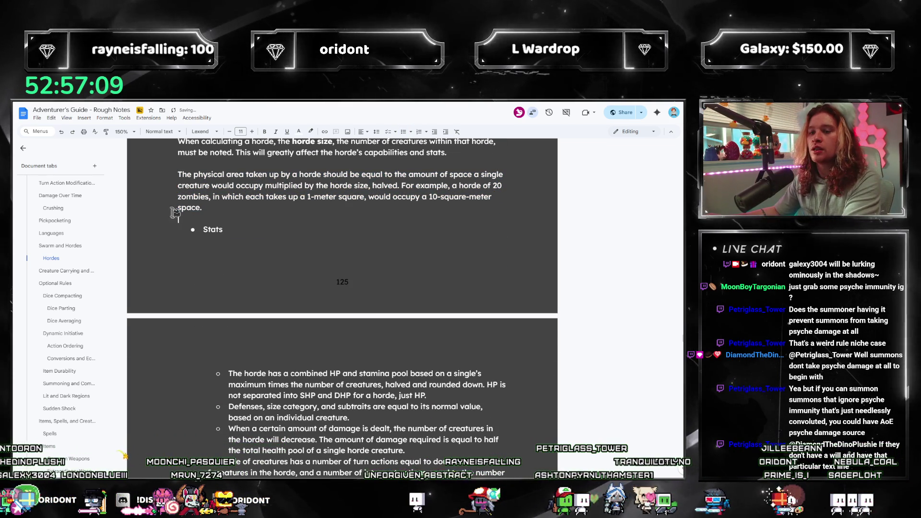
pyautogui.press('Return')
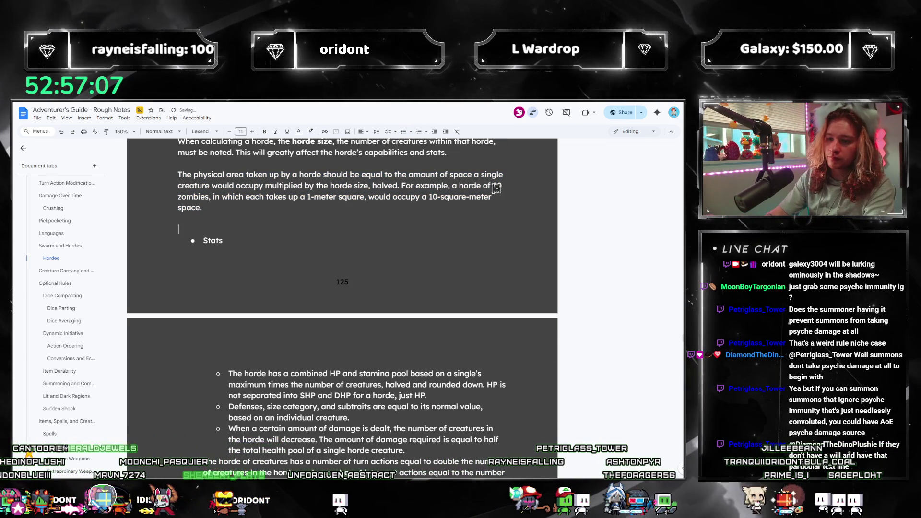
# - Write that some horde stats are accumulative while all others count as a single creature's
pyautogui.write('Some stats and attributes about ')
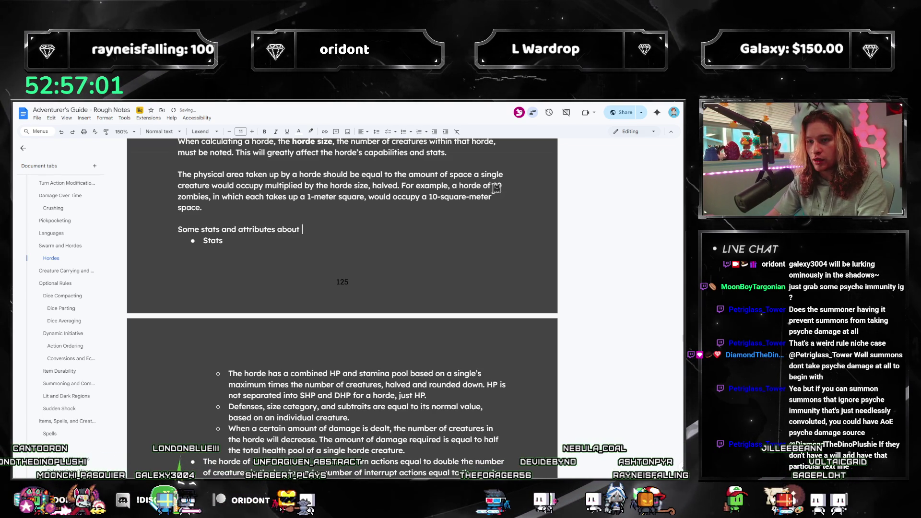
pyautogui.write('a ho')
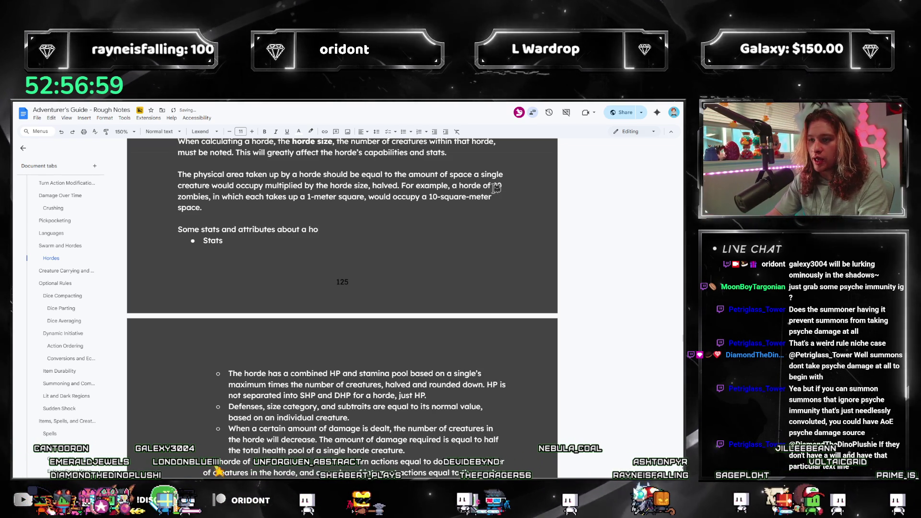
pyautogui.write('rde wil')
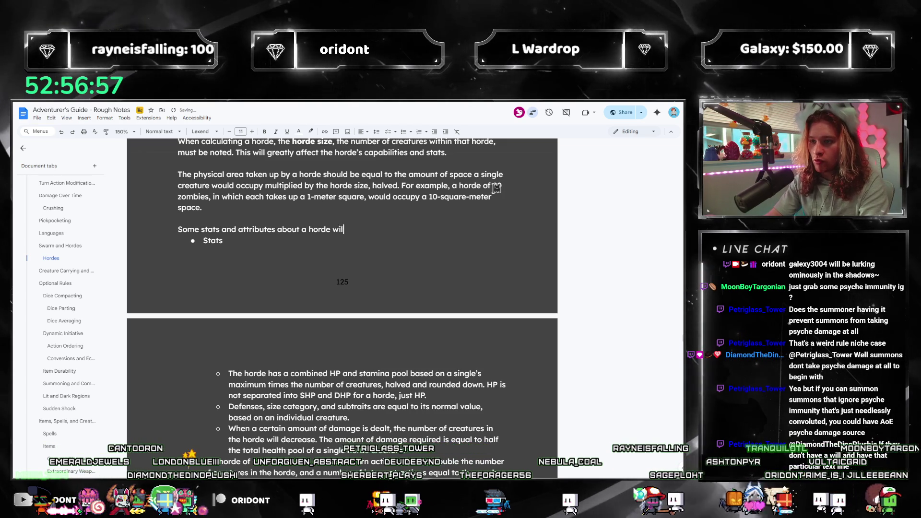
pyautogui.write('l be accumulative, while others')
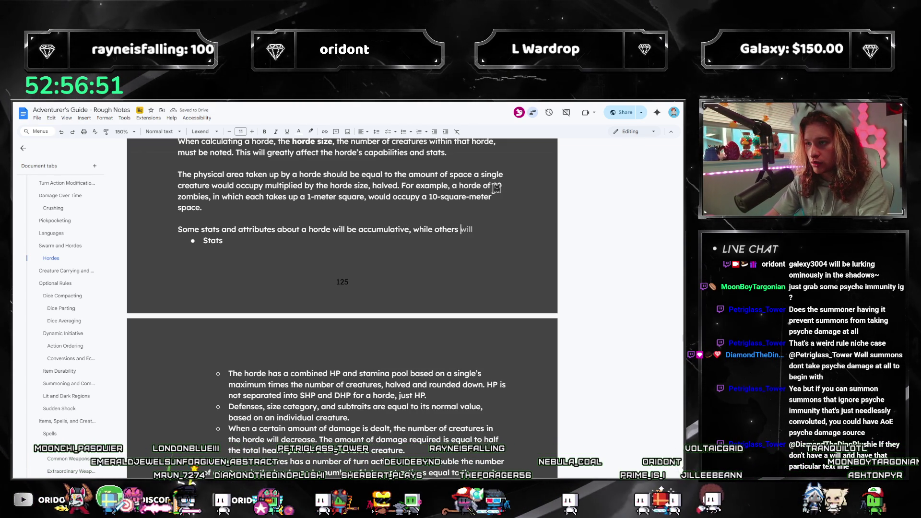
pyautogui.write('will be t')
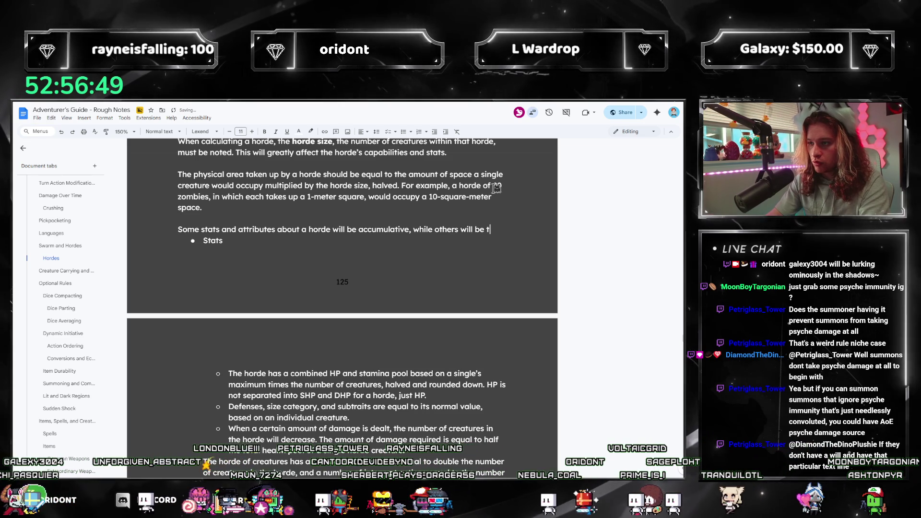
pyautogui.write('reated as if')
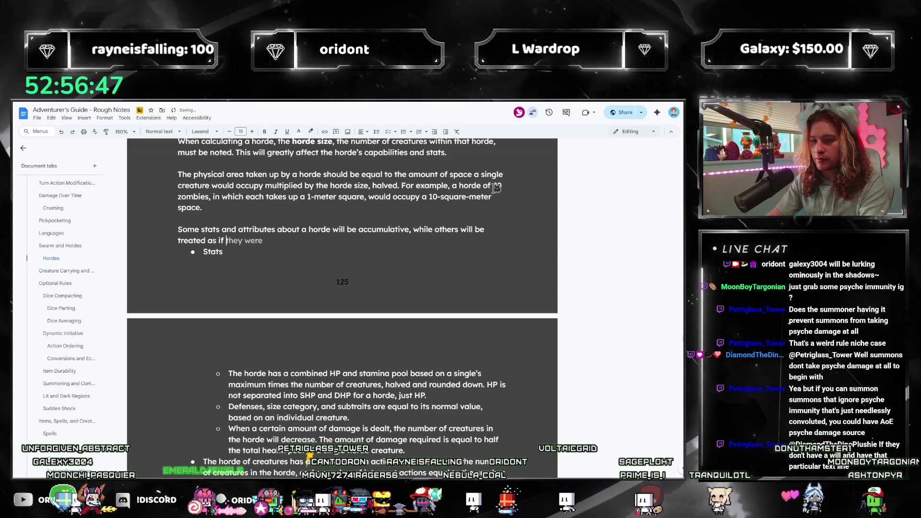
pyautogui.write(' only a single creature were present.')
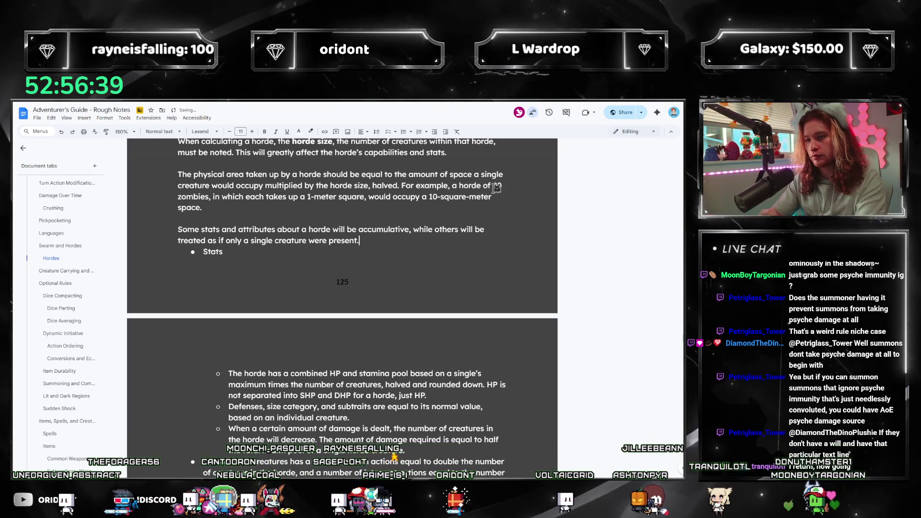
pyautogui.press('Up')
pyautogui.hotkey('ctrl', 'Right')
pyautogui.hotkey('ctrl', 'Right')
pyautogui.hotkey('ctrl', 'Right')
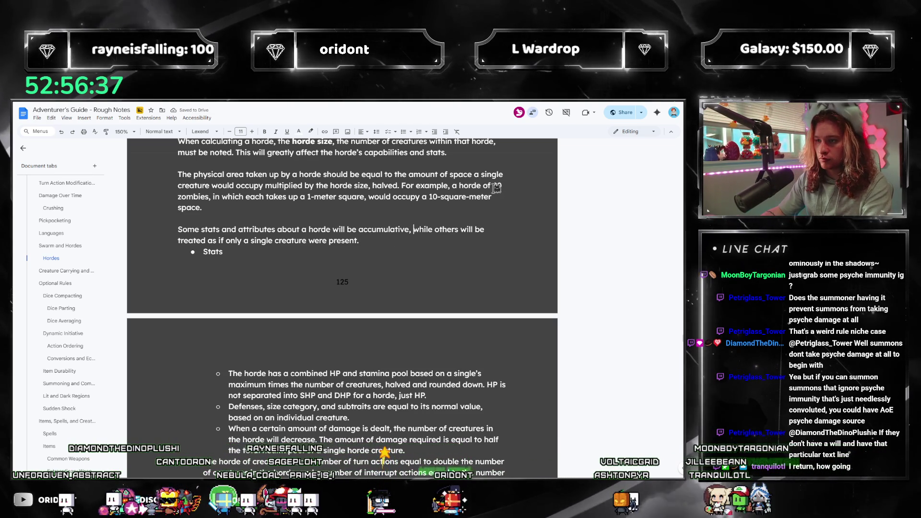
pyautogui.write('all')
pyautogui.press('Down')
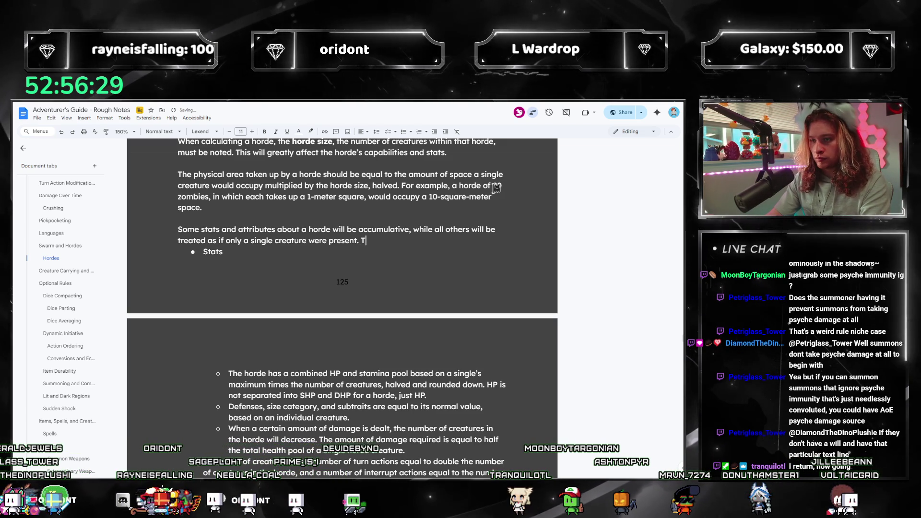
# - Select that paragraph and start rewriting it as 'Unless otherwise stated…'
pyautogui.hotkey('shift', 'Up')
pyautogui.hotkey('shift', 'Home')
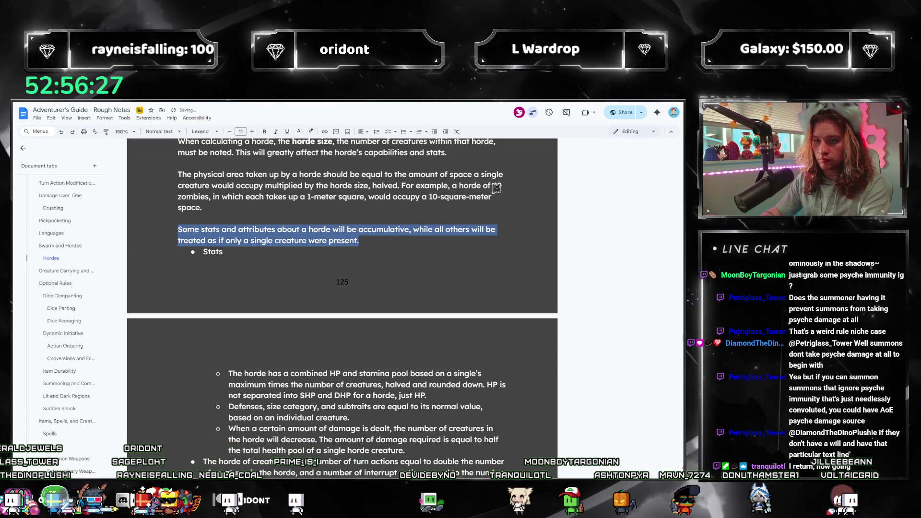
pyautogui.write('Unless otherwise stated, the horde is treated as')
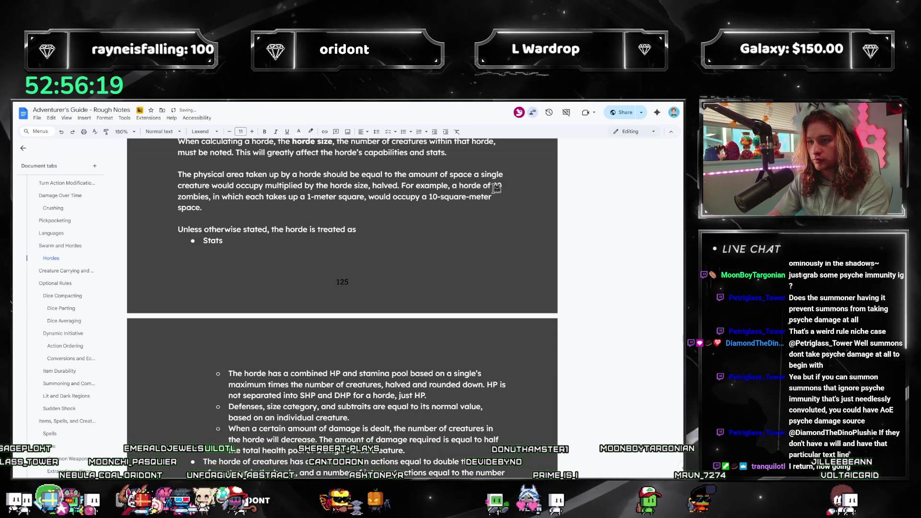
# - Say the horde is observed as a single creature and begin the zombie-horde Speed score example
pyautogui.press('BackSpace')
pyautogui.write('nd observe')
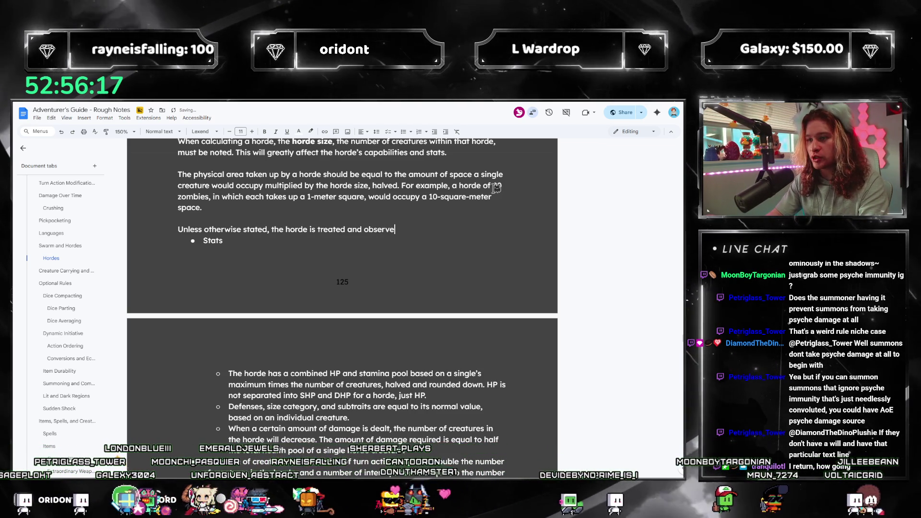
pyautogui.write('d as if it has the stats of a')
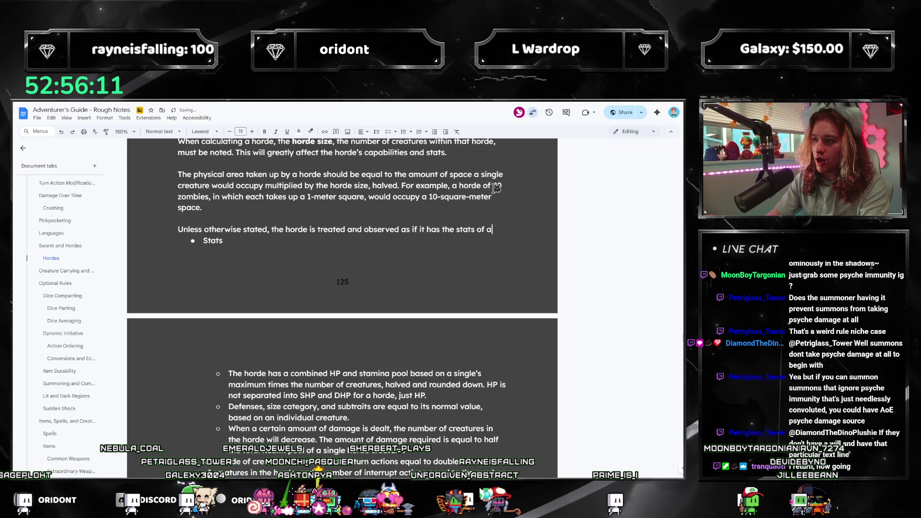
pyautogui.write('l creat')
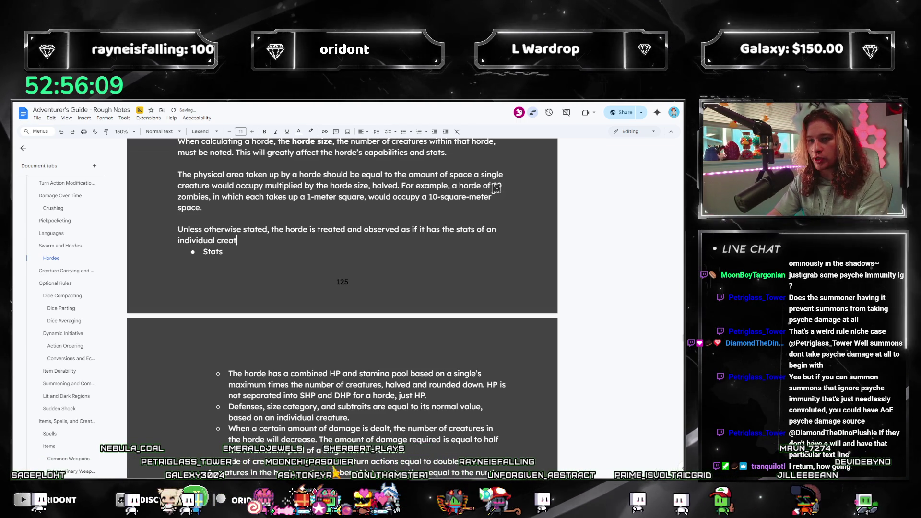
pyautogui.write('ure within it. For instance, if a feature checked for')
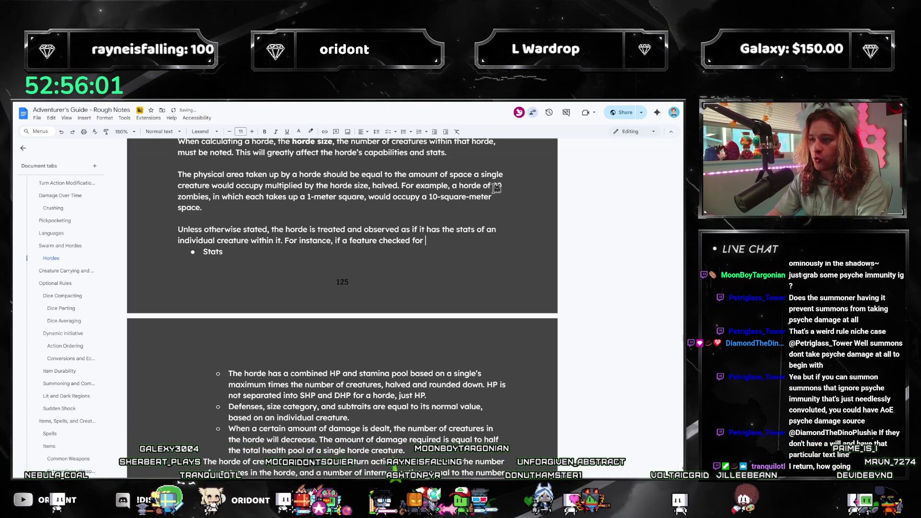
pyautogui.write('a Speed score,')
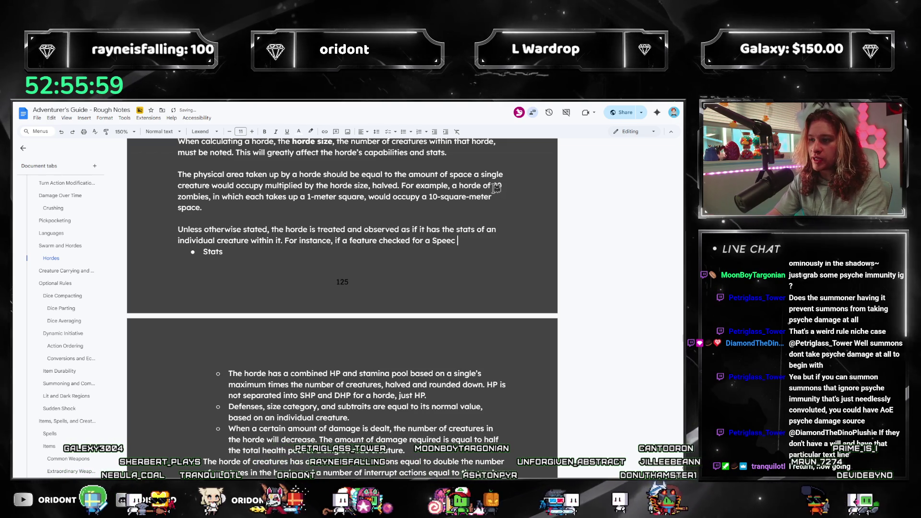
pyautogui.press('BackSpace')
pyautogui.press('BackSpace')
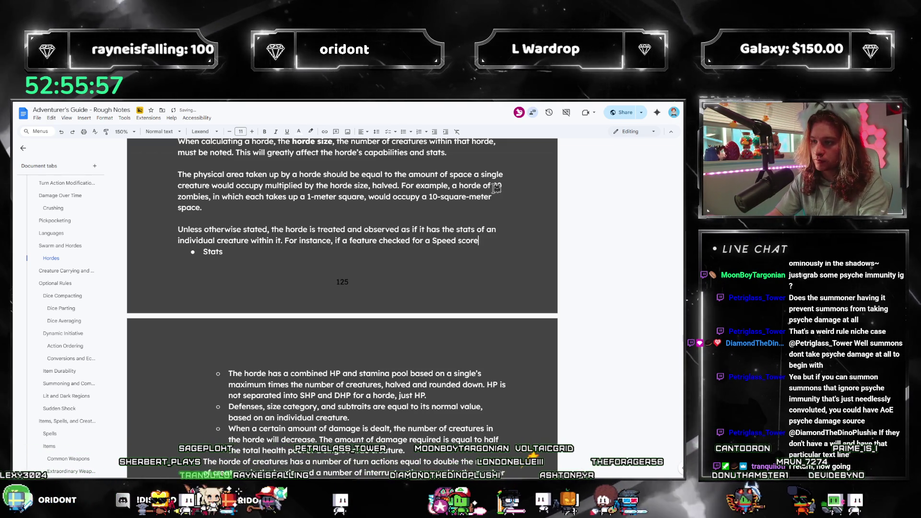
pyautogui.write('wi')
pyautogui.press('BackSpace')
pyautogui.press('BackSpace')
pyautogui.press('BackSpace')
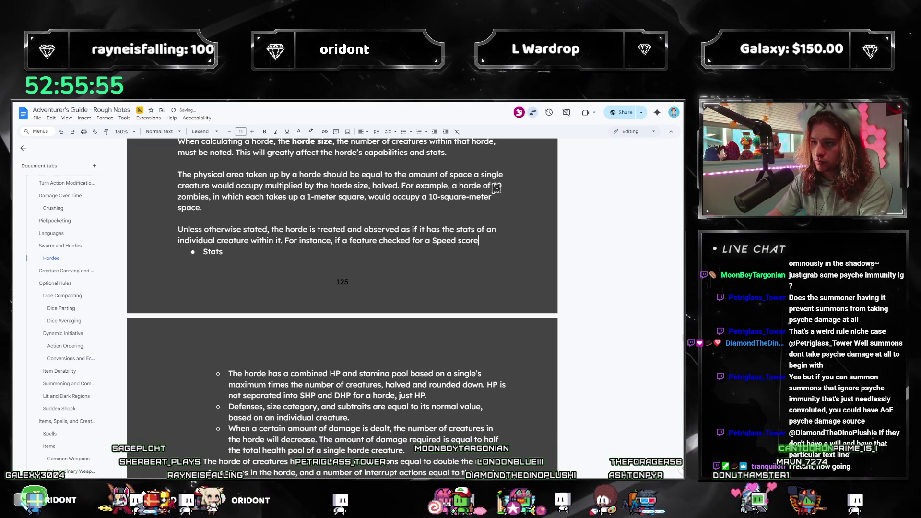
pyautogui.hotkey('ctrl', 'Left')
pyautogui.hotkey('ctrl', 'Left')
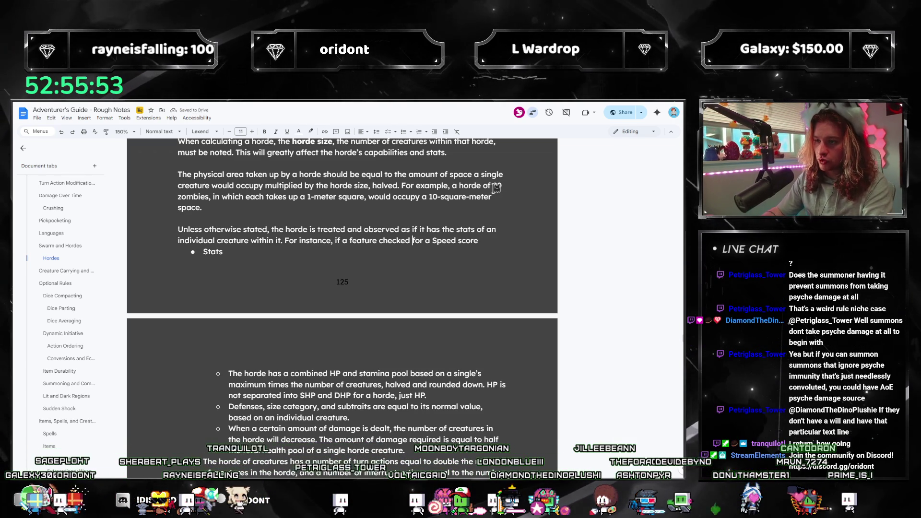
pyautogui.write('horde o')
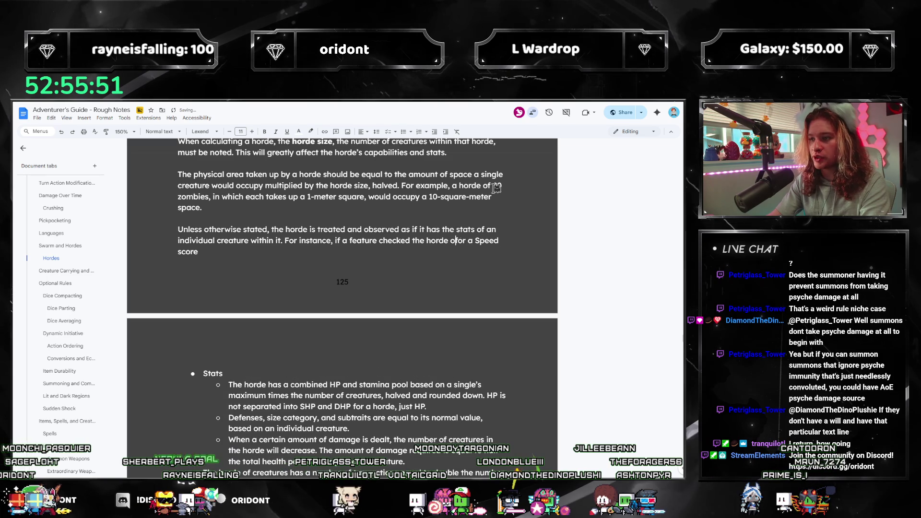
pyautogui.write('ies f')
# - Finish the example as targeting a single zombie and list SHP, DHP, and stamina as exceptions
pyautogui.press('End')
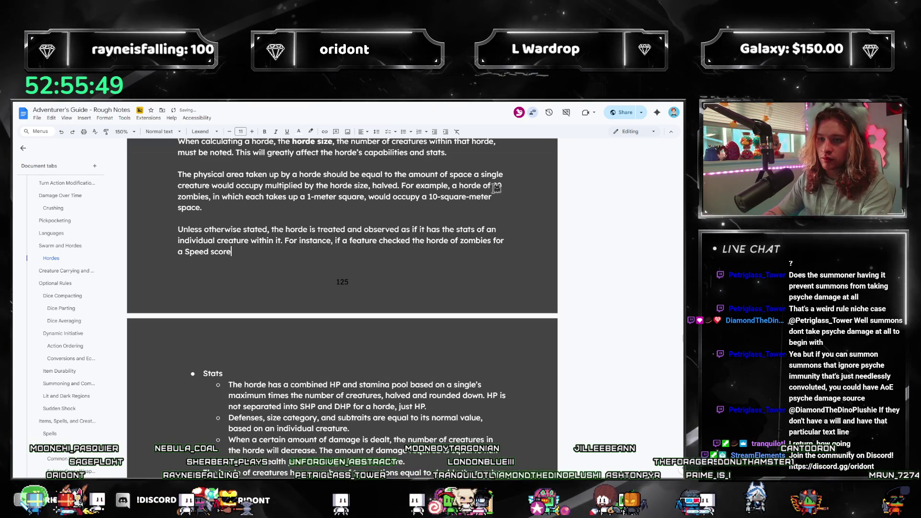
pyautogui.write(', it would receive')
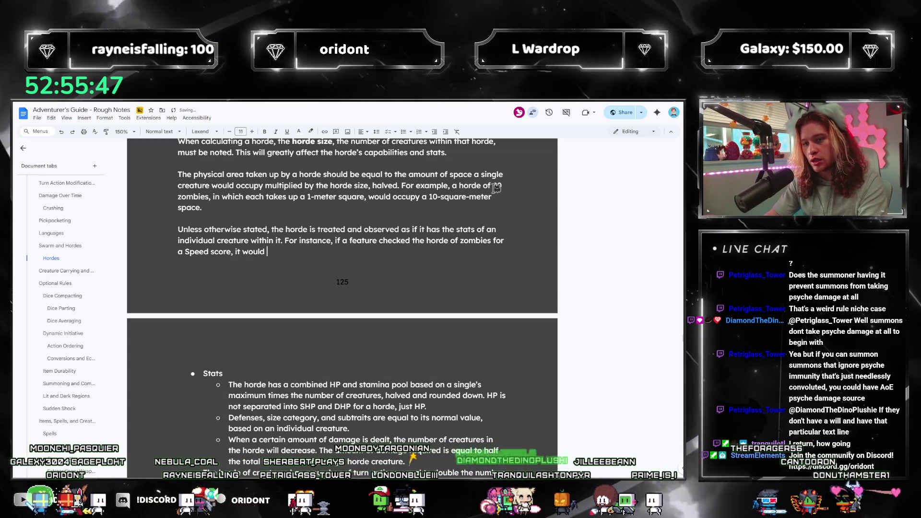
pyautogui.press('BackSpace')
pyautogui.press('BackSpace')
pyautogui.press('BackSpace')
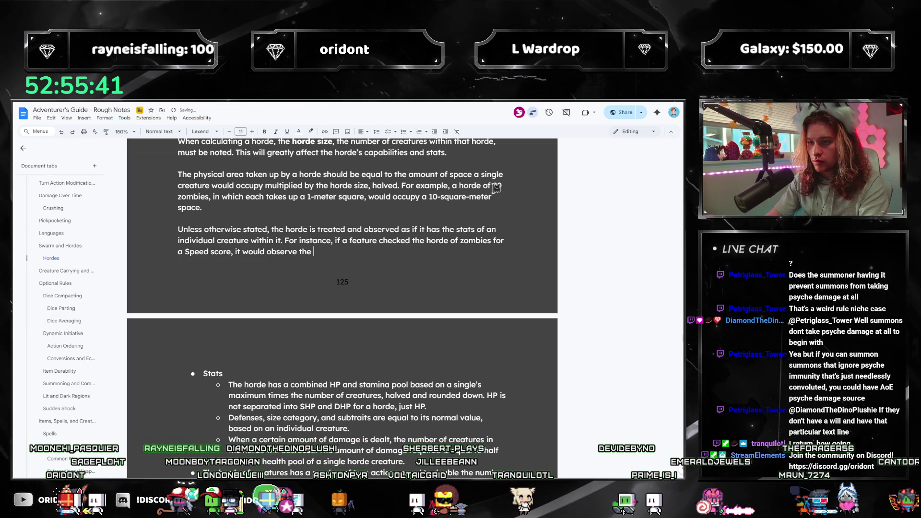
pyautogui.write('Sp')
pyautogui.press('BackSpace')
pyautogui.press('BackSpace')
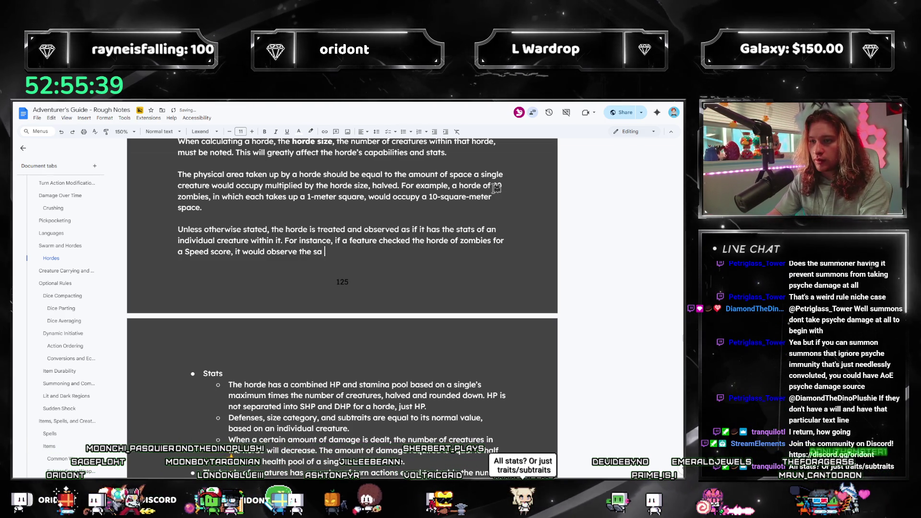
pyautogui.write('same ')
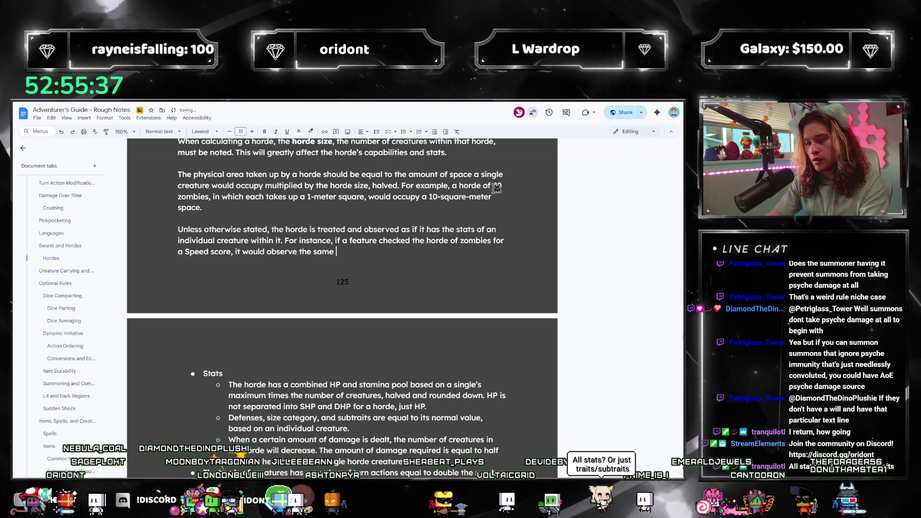
pyautogui.write('as if')
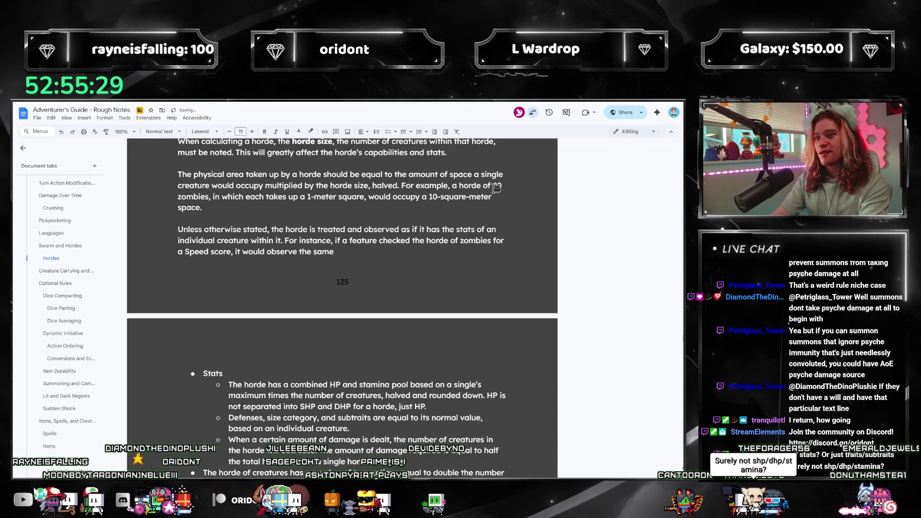
pyautogui.write('as it would ')
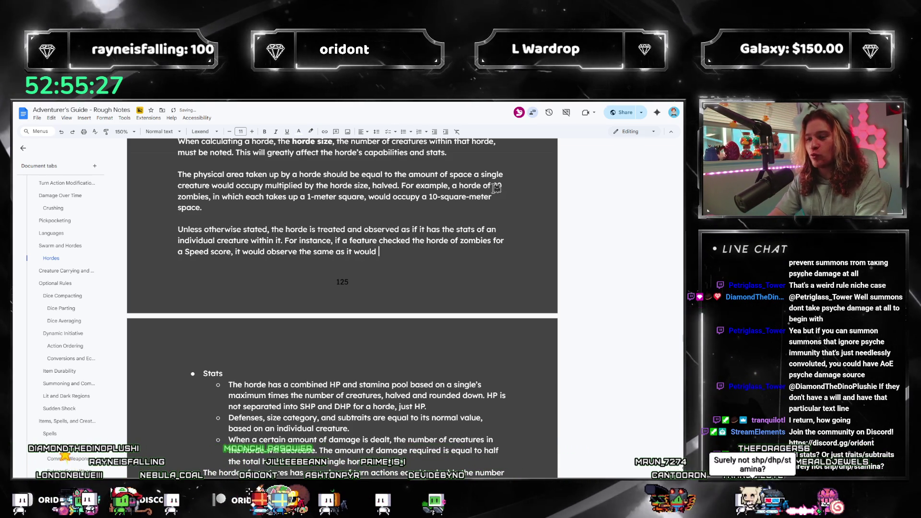
pyautogui.write('targeting a single zombie. E')
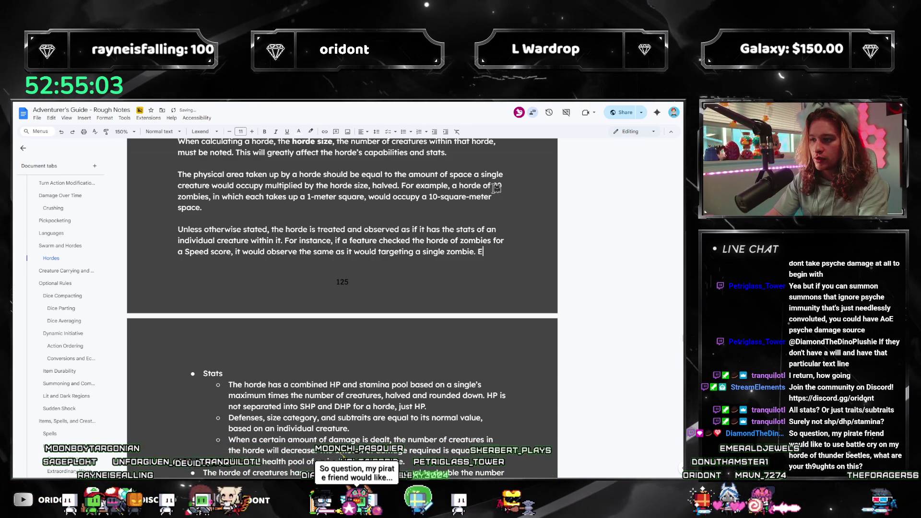
pyautogui.write('ceptions to thi')
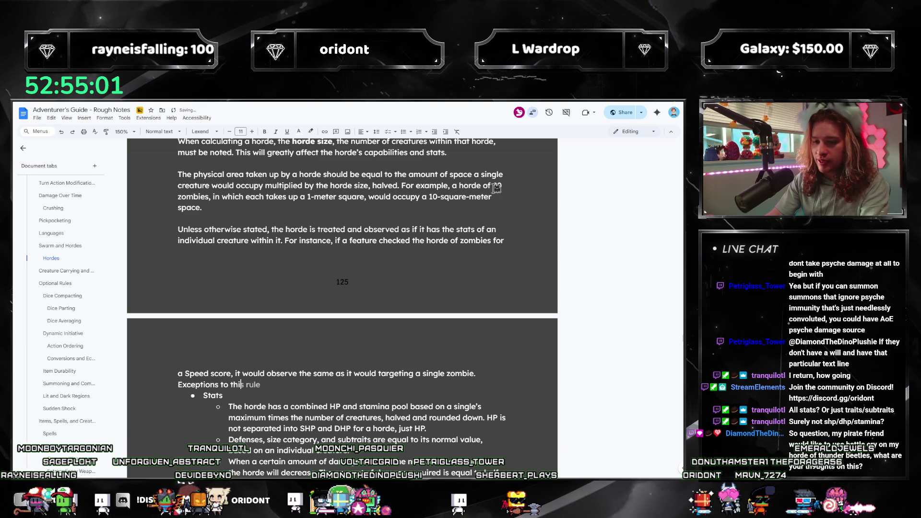
pyautogui.write('s include SHP, DHP, and stamina.')
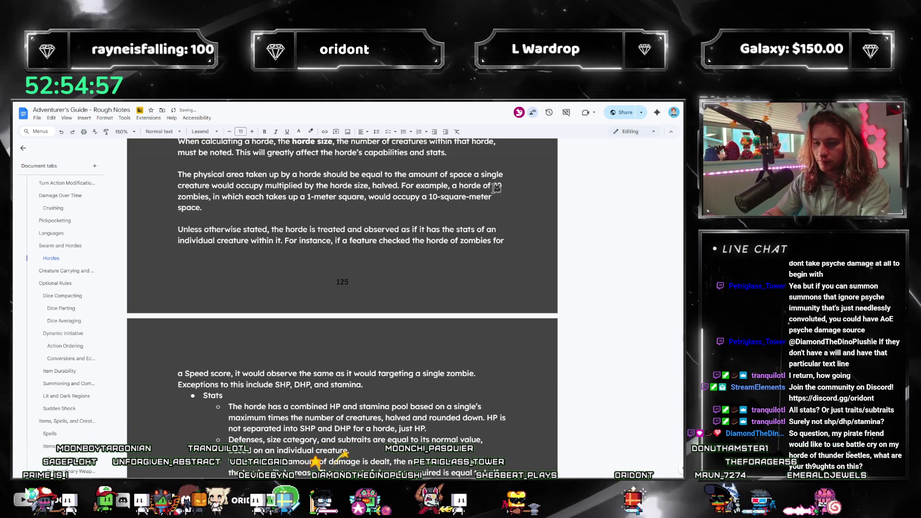
pyautogui.press('Return')
pyautogui.press('Return')
pyautogui.scroll(-2, 410, 331)
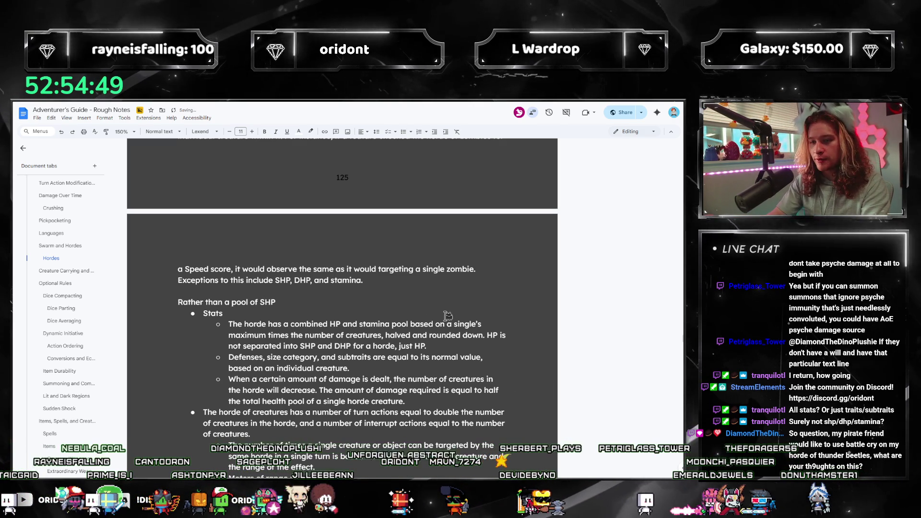
# - Add that instead of SHP, DHP, or stamina pools, a horde accumulates HP and stamina
pyautogui.write(', DHP, or stamina, ')
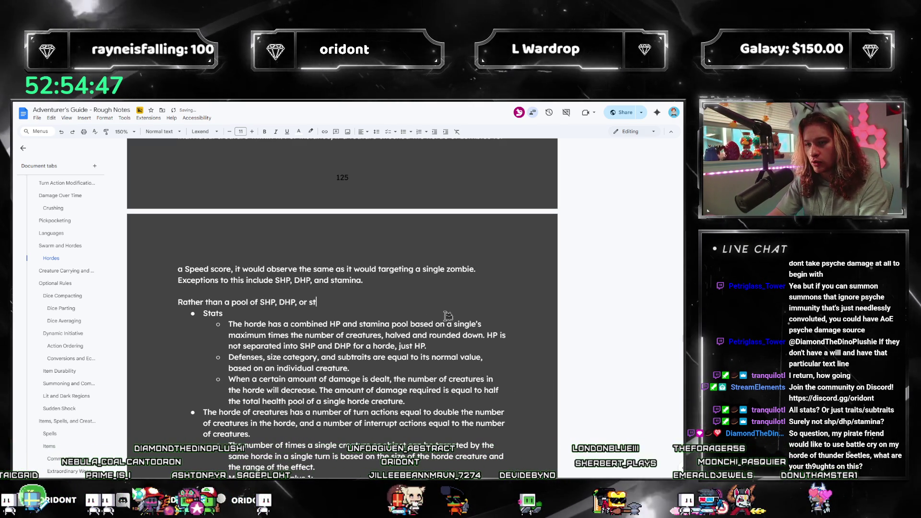
pyautogui.write('a horde has an accumulation of')
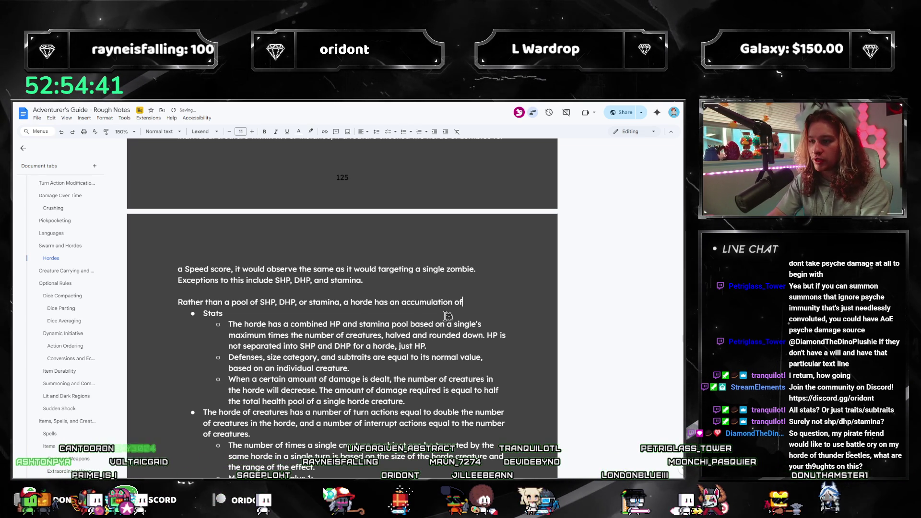
pyautogui.write(' HP')
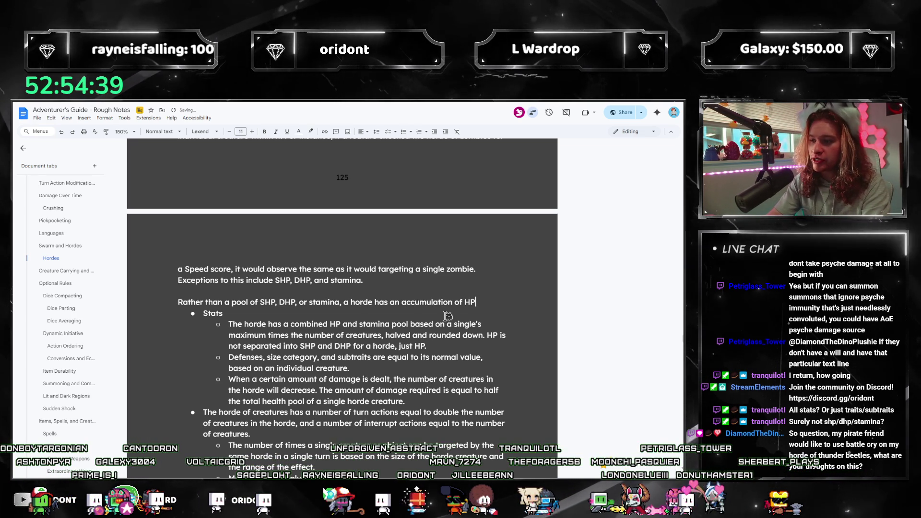
pyautogui.write(' and stamina')
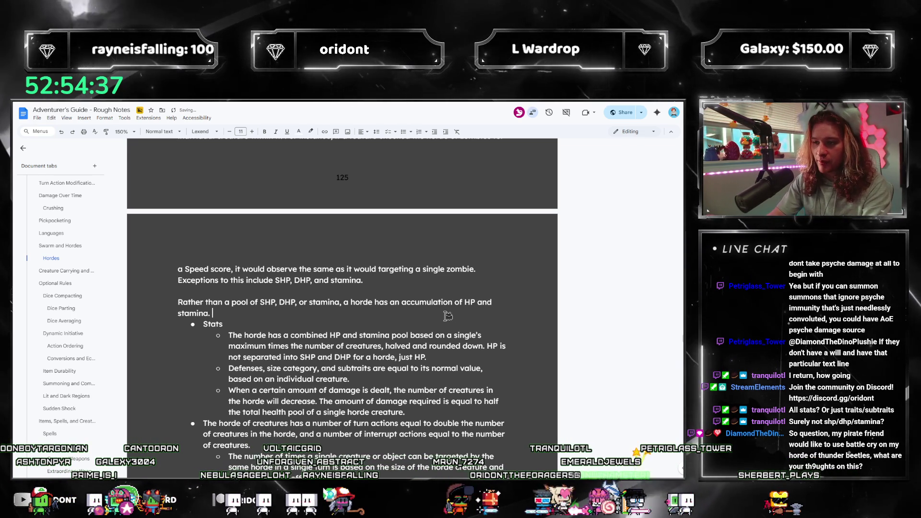
pyautogui.write('.')
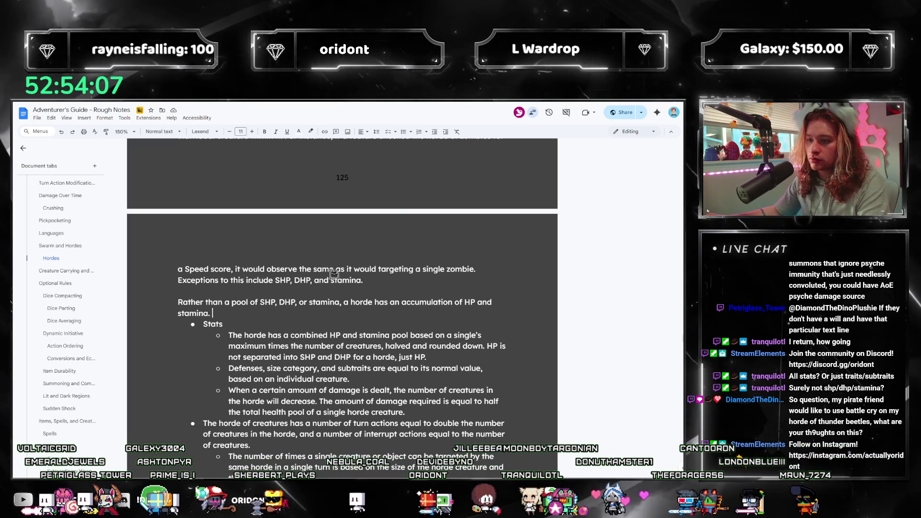
pyautogui.click(364, 280)
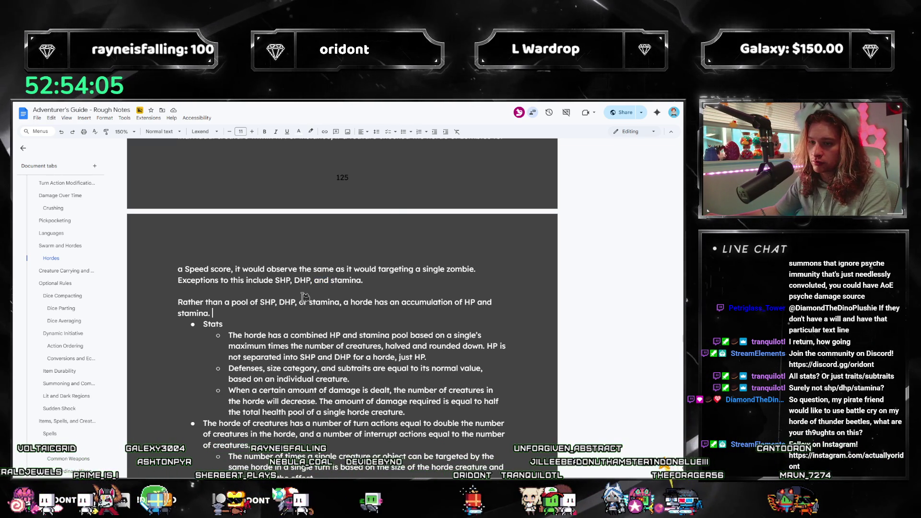
# - Make the empty line a white Heading 4 reading 'Horde Stats'
pyautogui.scroll(5, 299, 306)
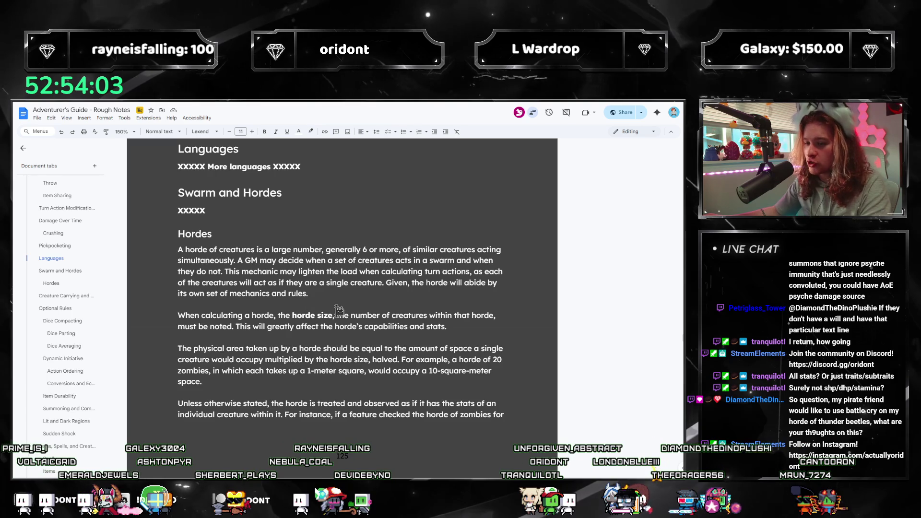
pyautogui.scroll(-3, 339, 309)
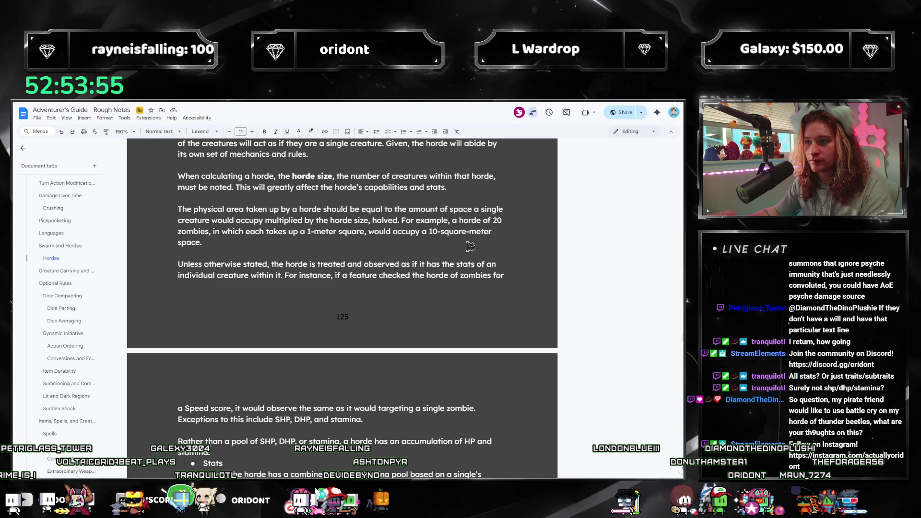
pyautogui.hotkey('ctrl', 'alt', '4')
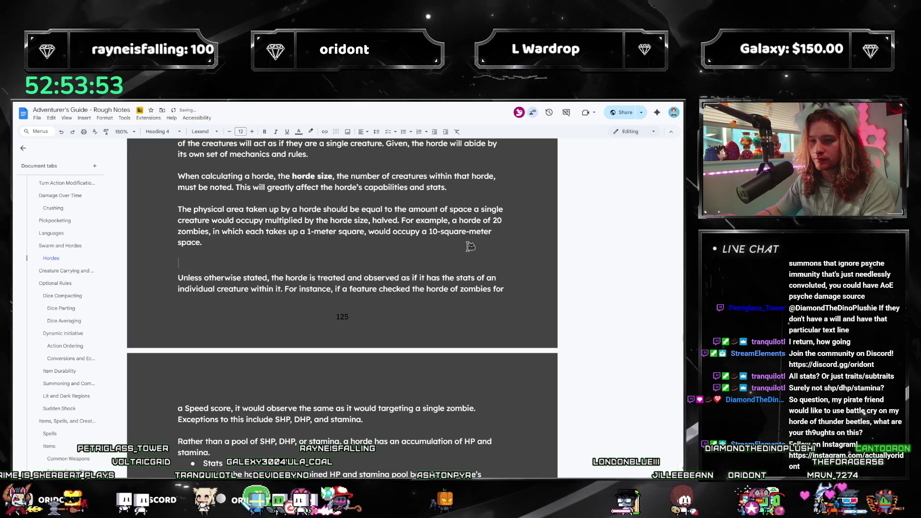
pyautogui.write('Horde St')
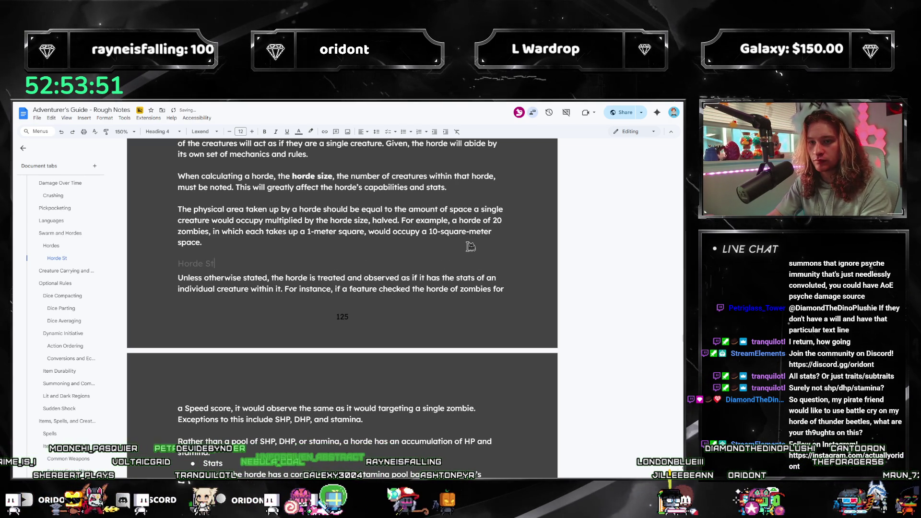
pyautogui.hotkey('shift', 'Home')
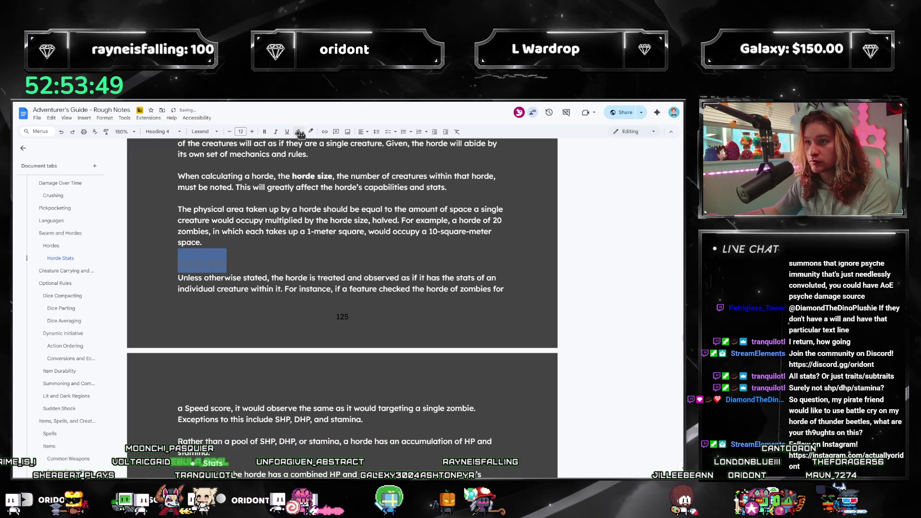
pyautogui.click(299, 132)
pyautogui.click(373, 146)
# - Go back to the exceptions sentence in the paragraph to keep writing
pyautogui.press('Down')
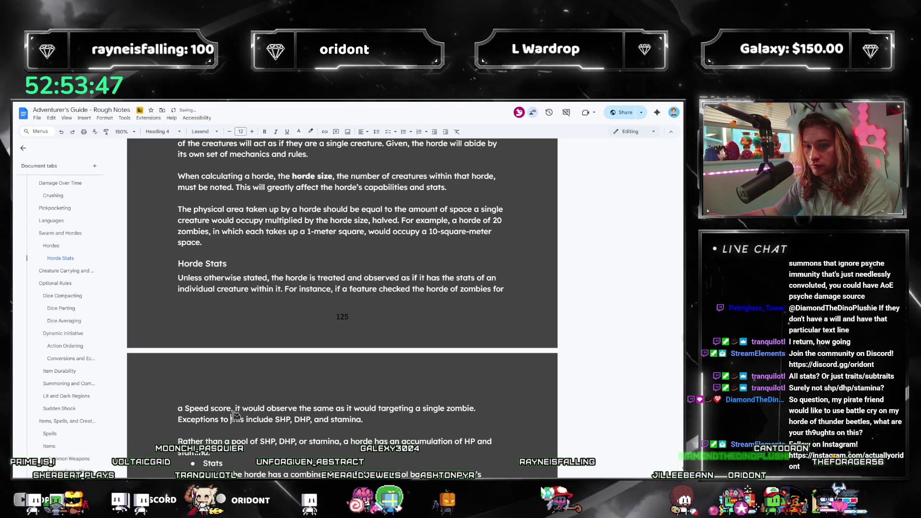
pyautogui.scroll(-2, 295, 379)
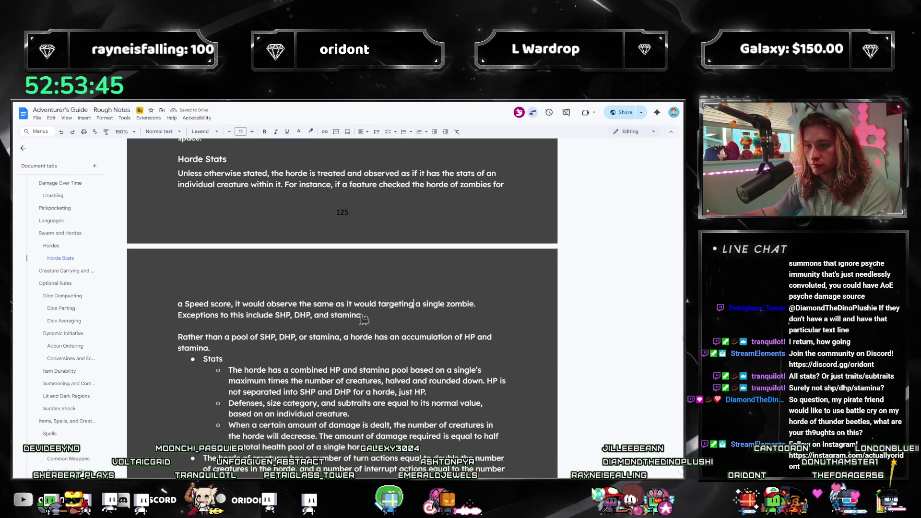
pyautogui.click(376, 314)
pyautogui.scroll(-2, 378, 300)
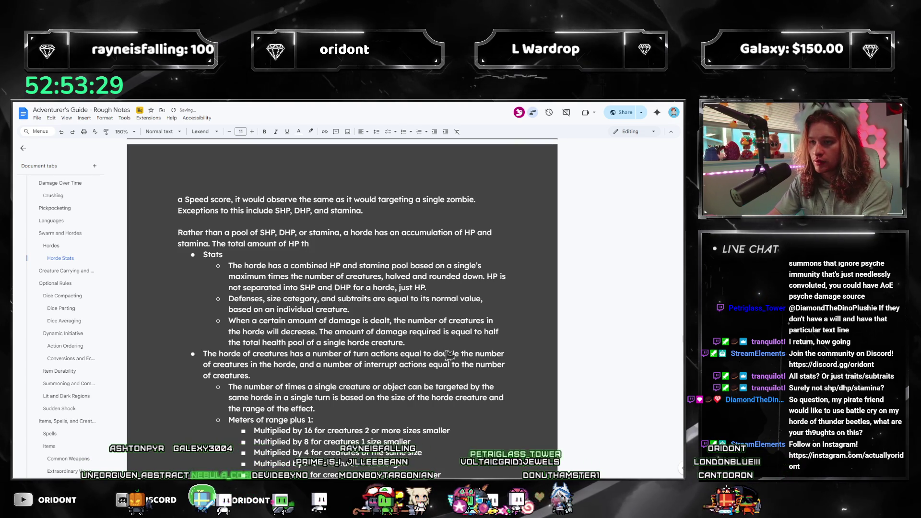
# - Define horde maximum HP as every creature's SHP and DHP total, halved, and begin the zombie example
pyautogui.press('BackSpace')
pyautogui.press('BackSpace')
pyautogui.press('BackSpace')
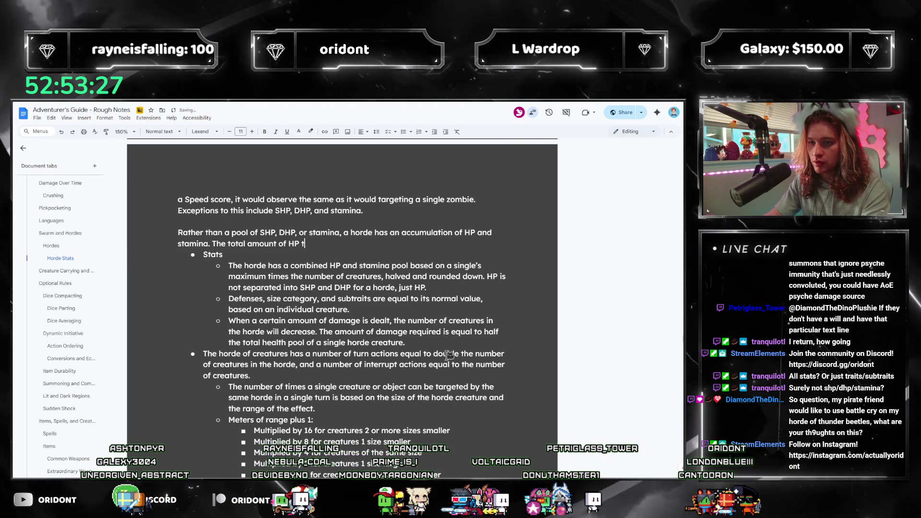
pyautogui.write('maximum HP of')
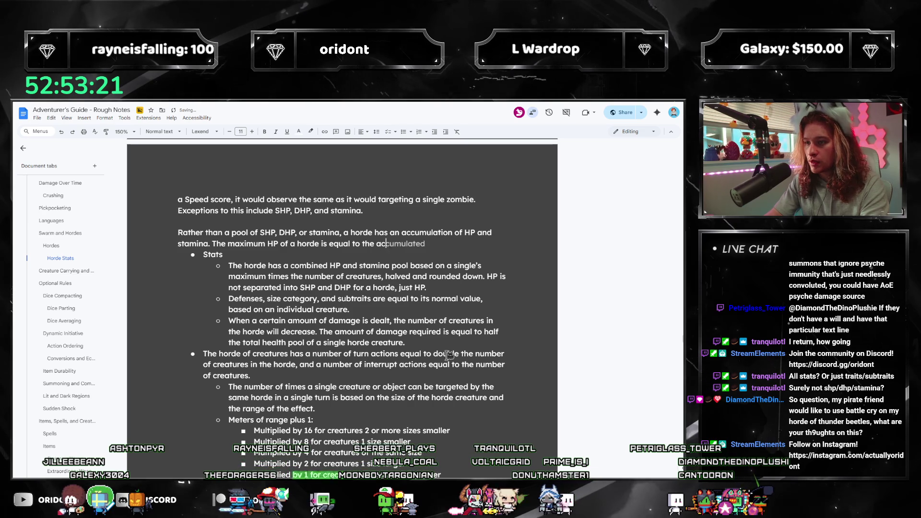
pyautogui.write('SHP and DHP to')
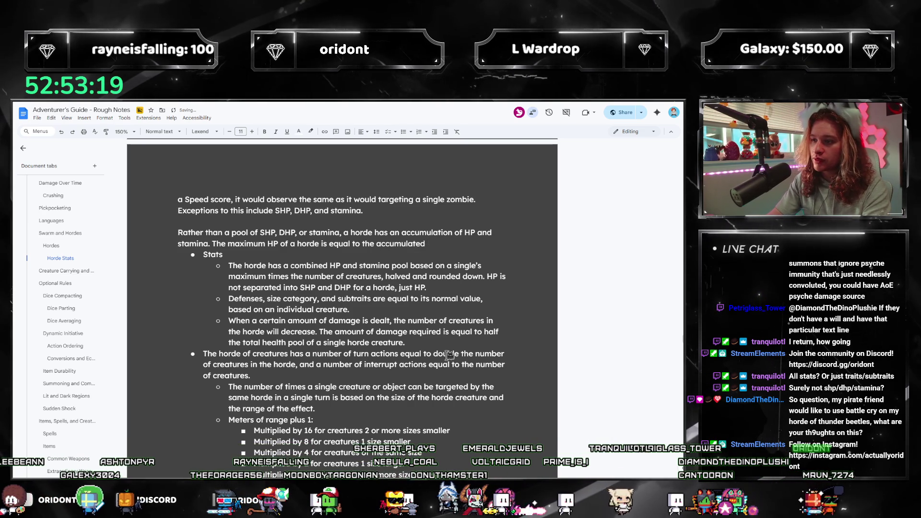
pyautogui.write('tal of t')
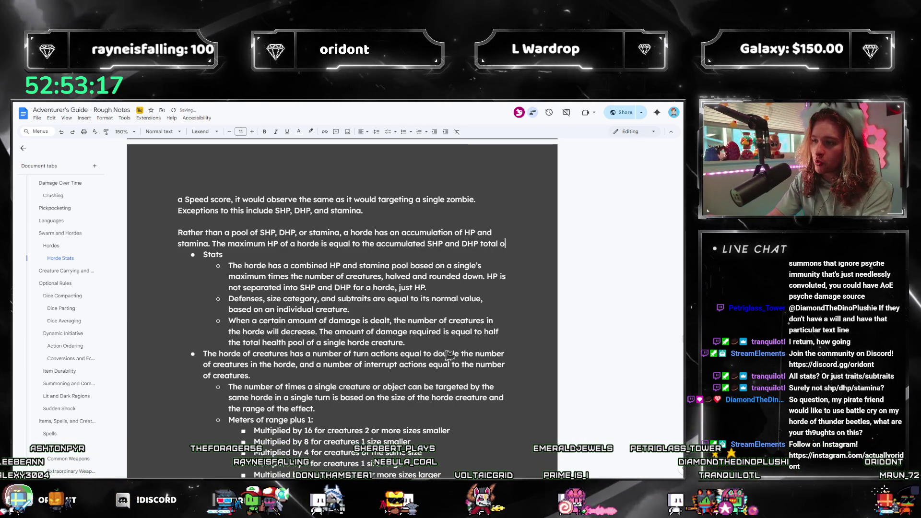
pyautogui.press('BackSpace')
pyautogui.write('every creature within it, halved.')
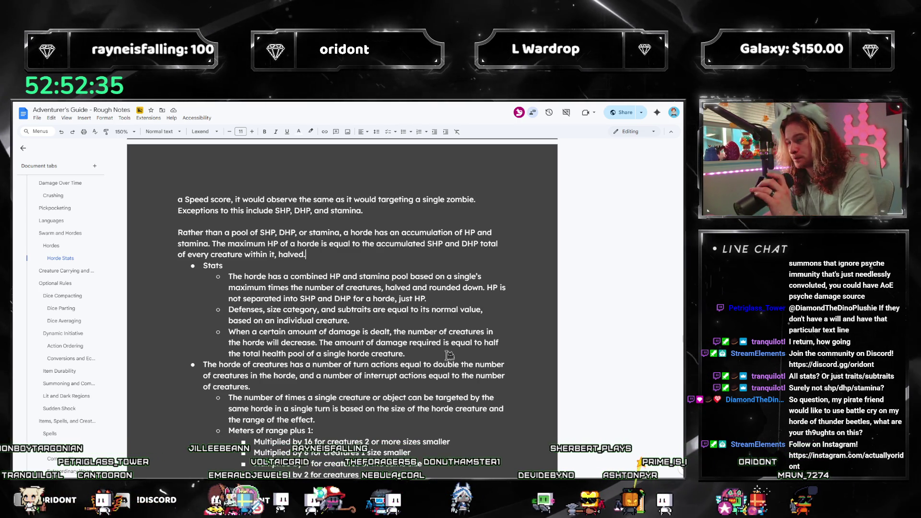
pyautogui.write('hord')
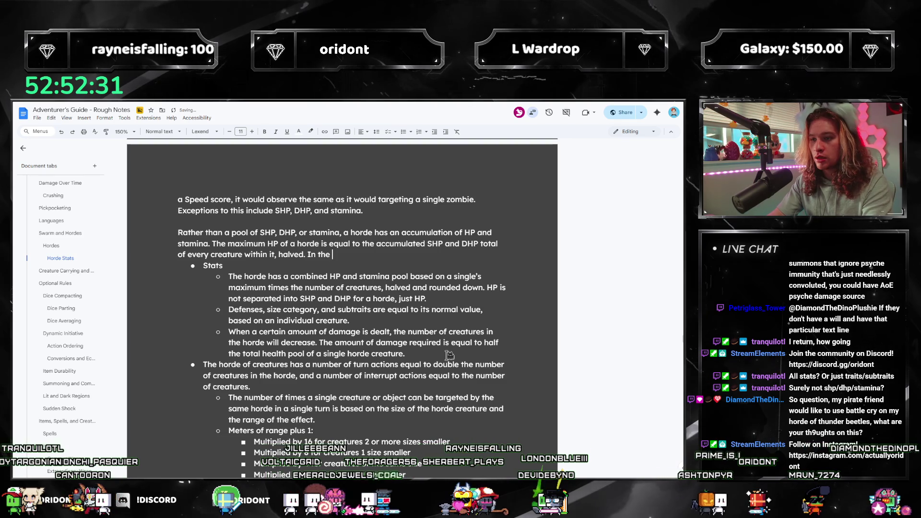
pyautogui.write('e e')
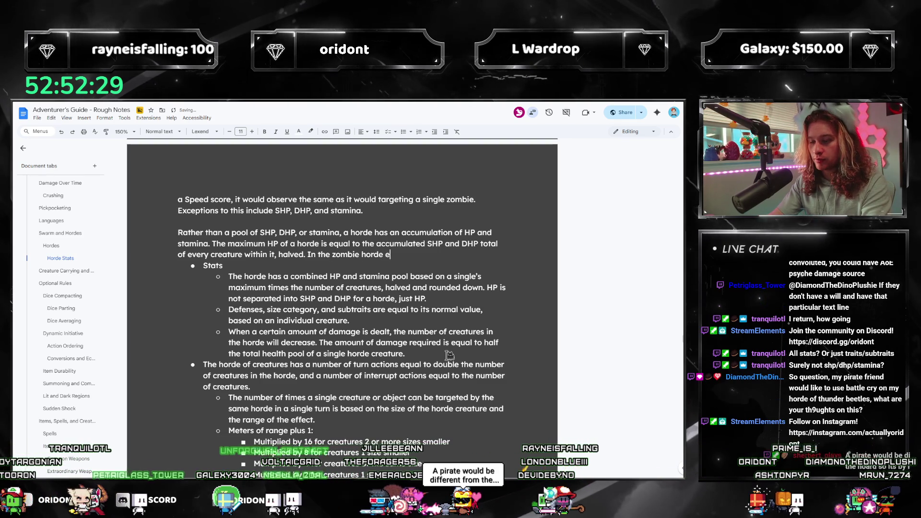
pyautogui.write('xample, if ')
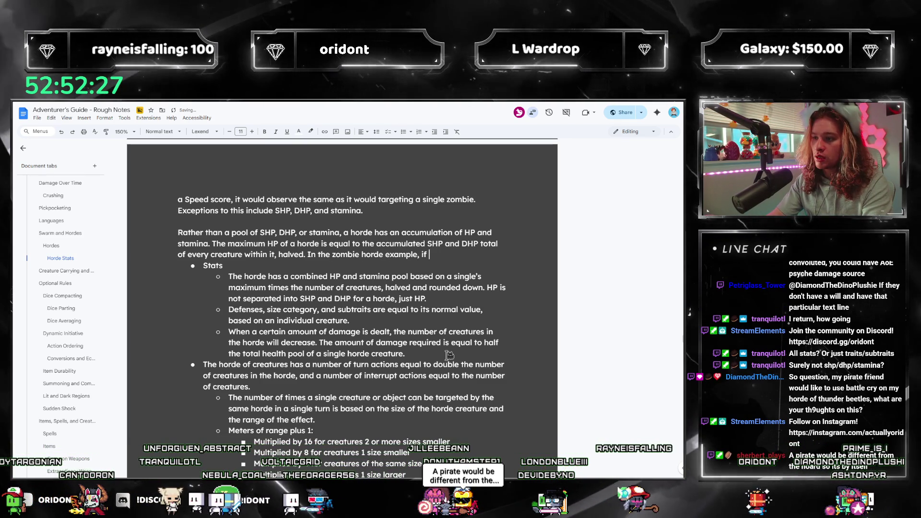
pyautogui.write('a single zombie has 10 SHP and 10 DHP, a horde of 20 zombies will')
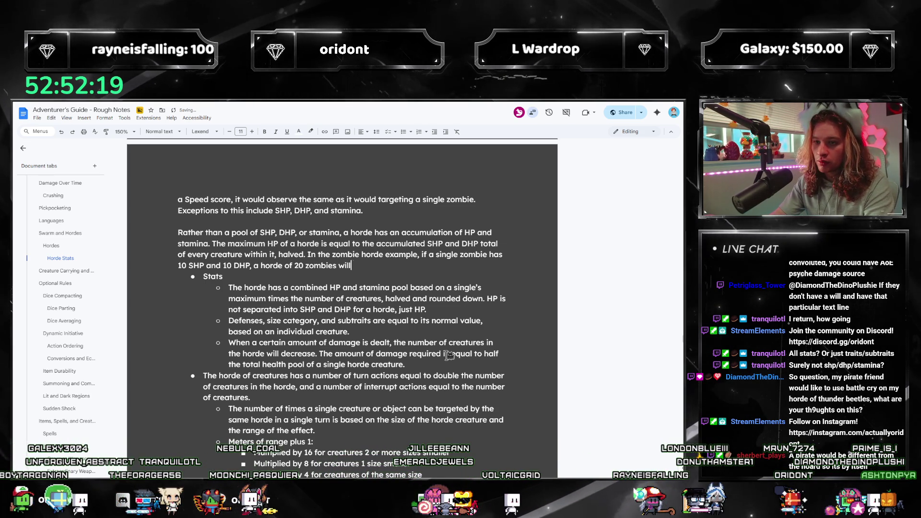
# - Finish the zombie example with a 200 HP total pool and put it on its own line
pyautogui.write('have a total pool of 400 HP.')
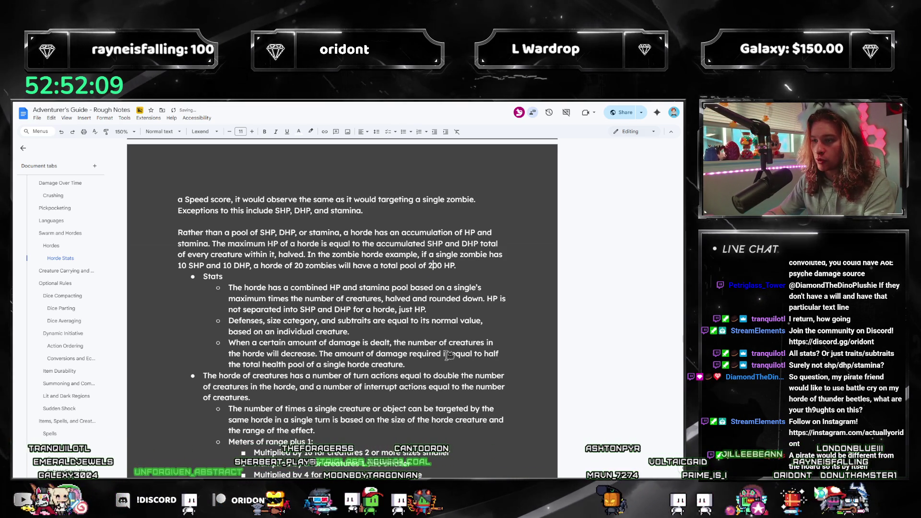
pyautogui.press('End')
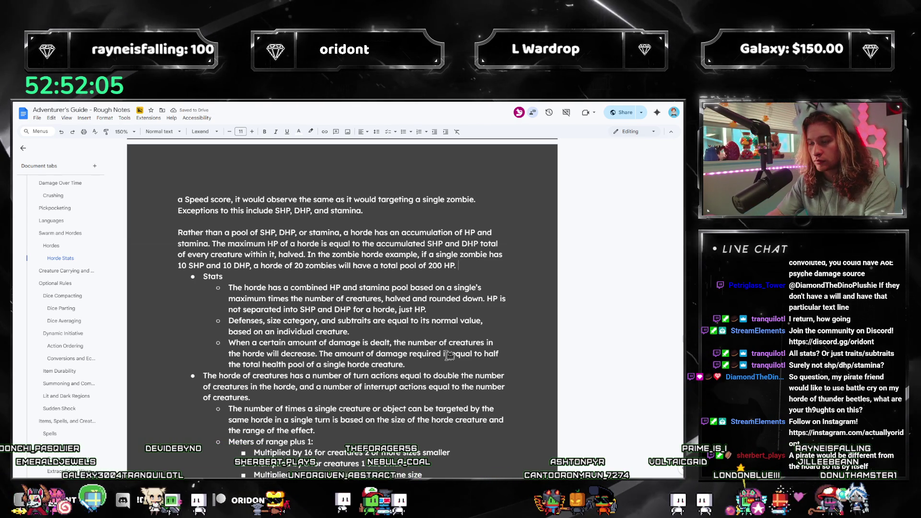
pyautogui.press('BackSpace')
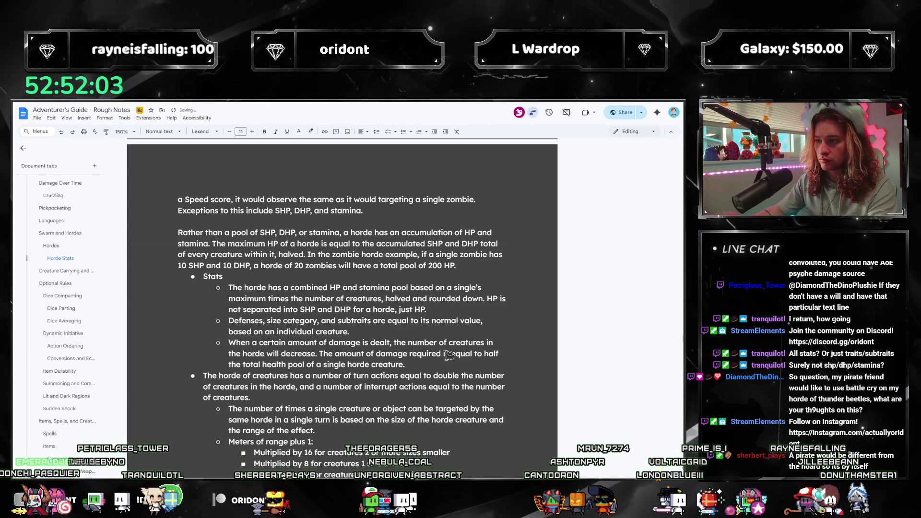
pyautogui.press('Return')
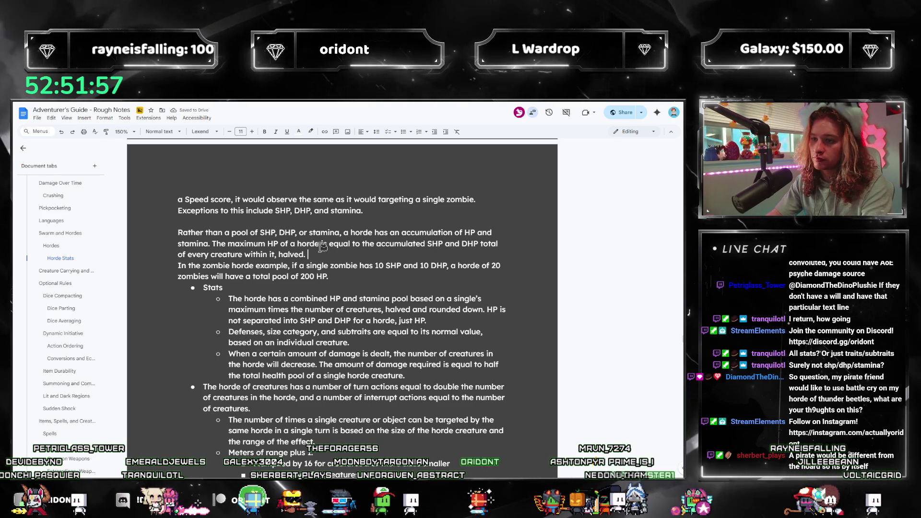
# - Add the rule that losing half a creature's health pool reduces the horde size
pyautogui.write('If ')
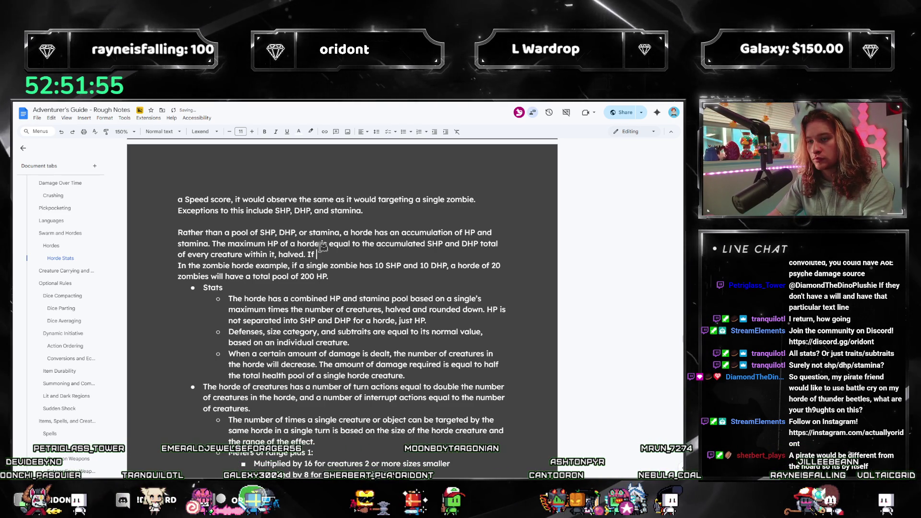
pyautogui.write('an am')
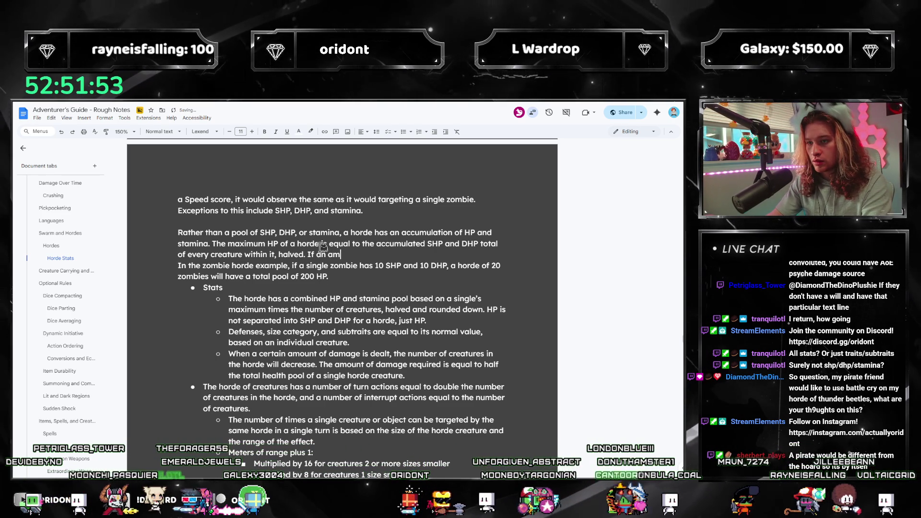
pyautogui.write('ouamount of HP')
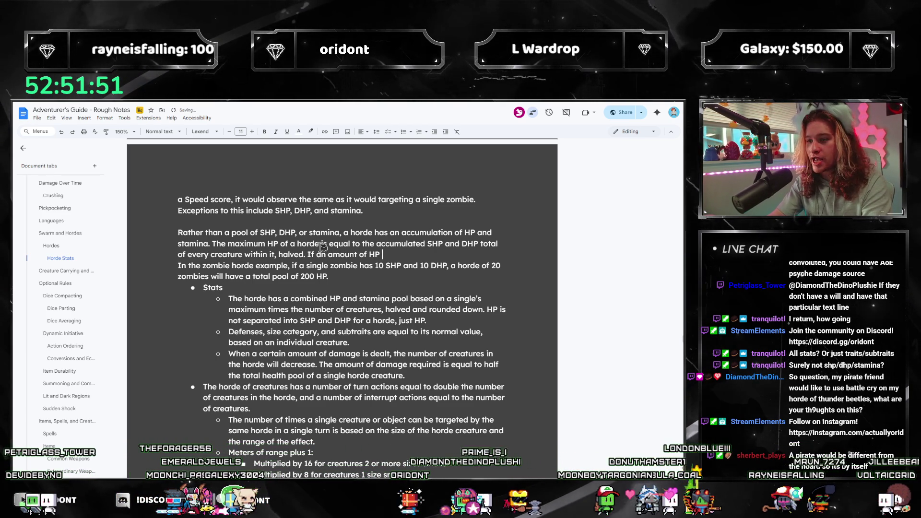
pyautogui.write('rom the horde,')
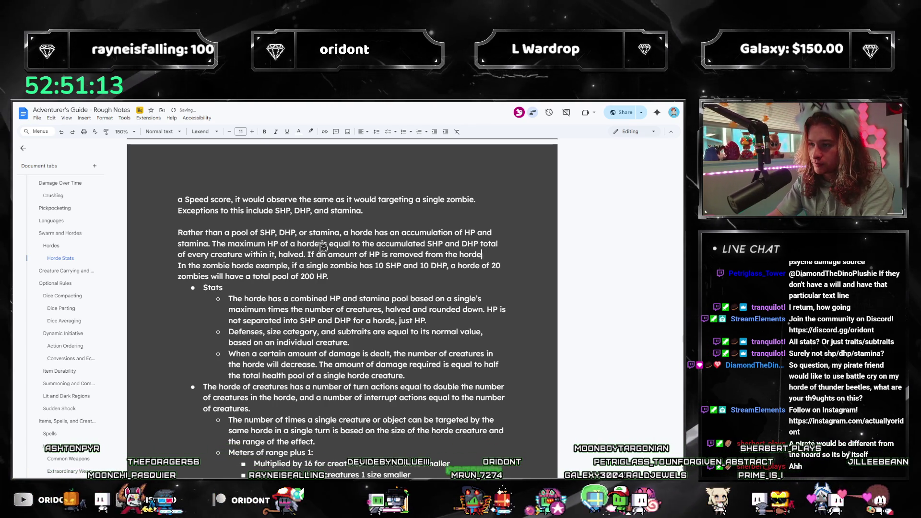
pyautogui.write('equal to ha')
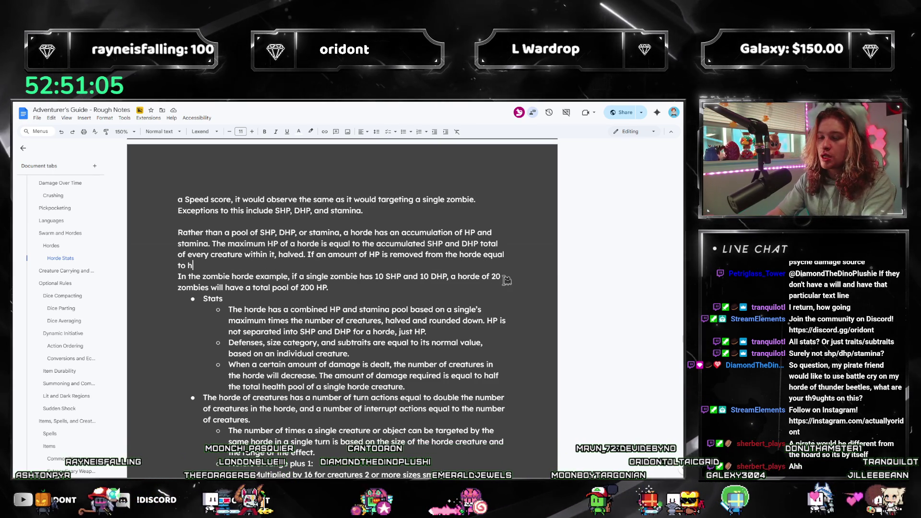
pyautogui.press('BackSpace')
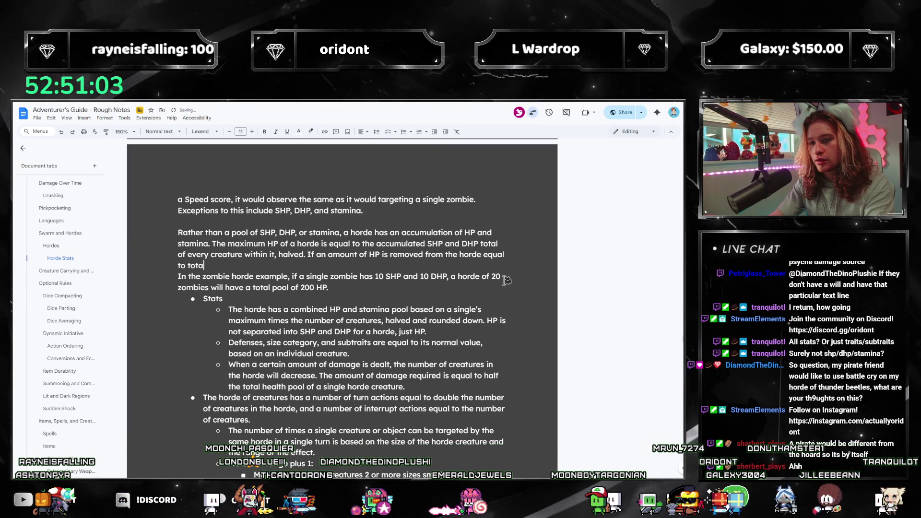
pyautogui.write('total health pool of a single creatu')
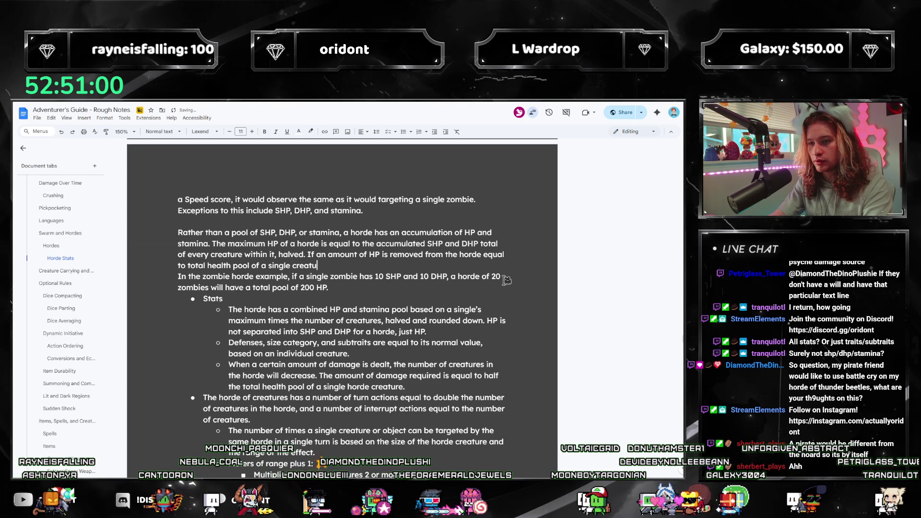
pyautogui.write('re halved, ')
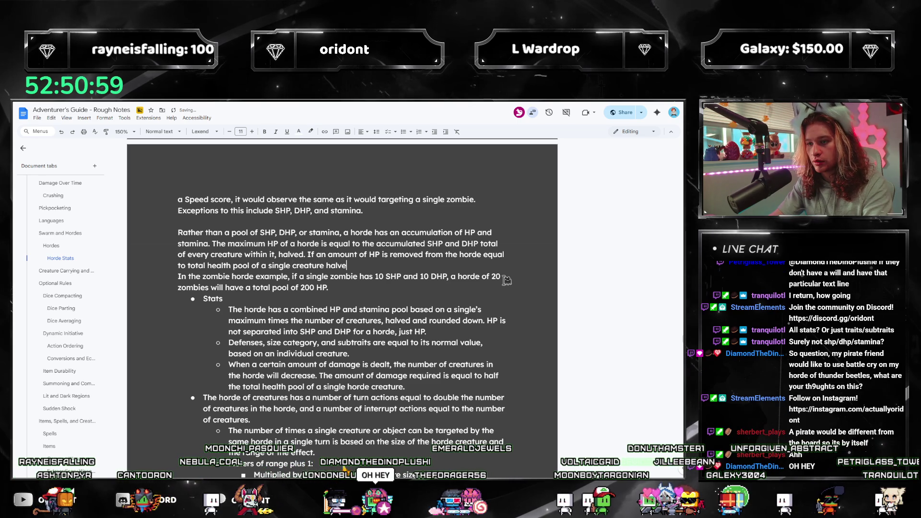
pyautogui.write('the ')
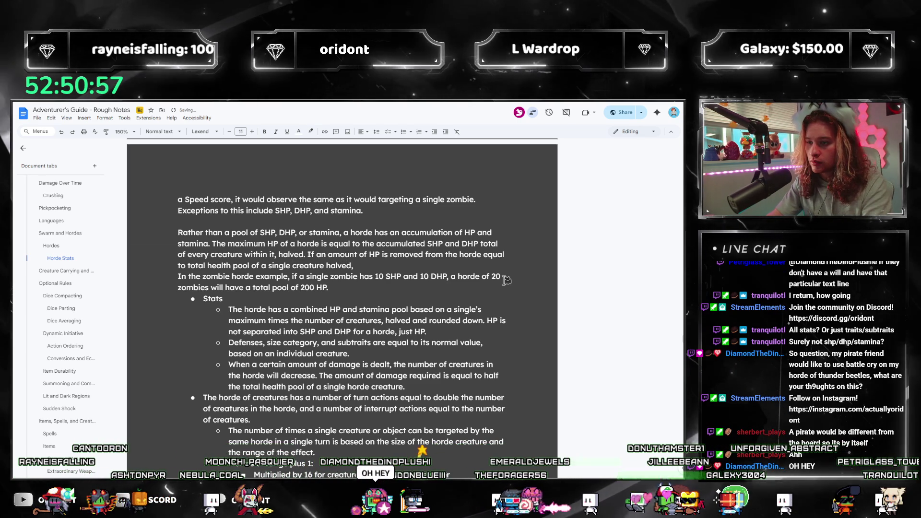
pyautogui.write('horde size decreased by 1.')
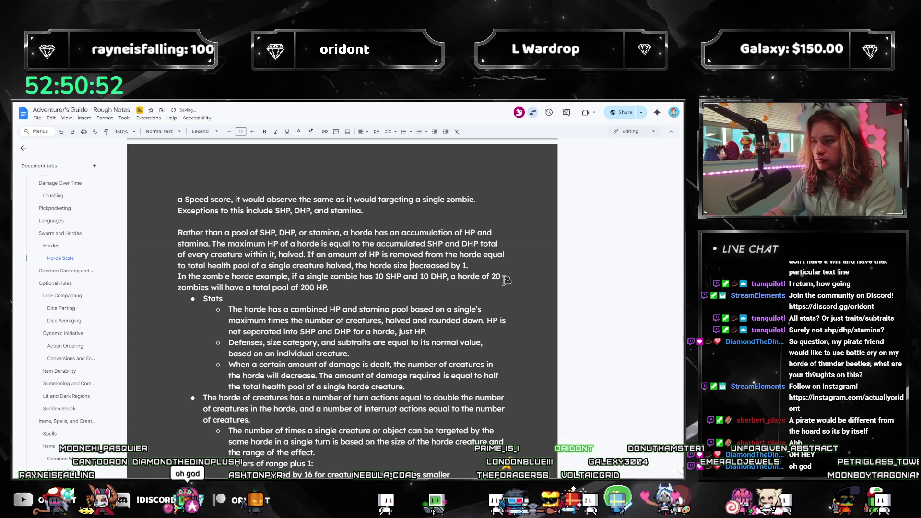
pyautogui.hotkey('ctrl', 'Left')
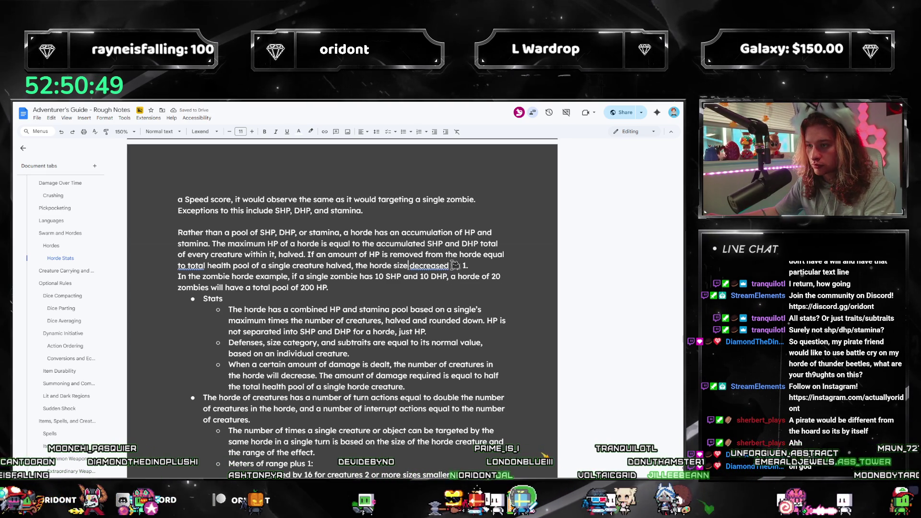
# - Accept the suggestions changing 'decreased' to 'decreases' and 'to total' to 'to the total'
pyautogui.click(432, 265)
pyautogui.click(430, 288)
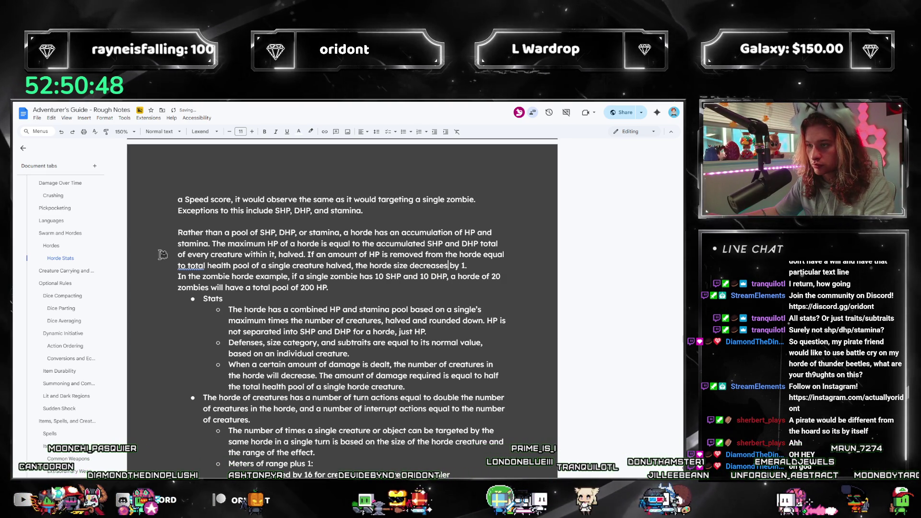
pyautogui.click(200, 267)
pyautogui.click(206, 280)
pyautogui.click(499, 270)
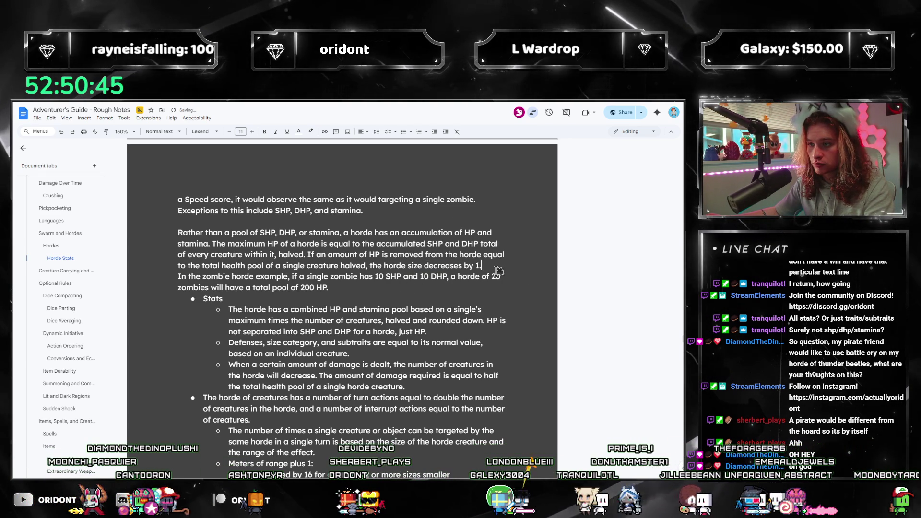
pyautogui.scroll(1, 499, 270)
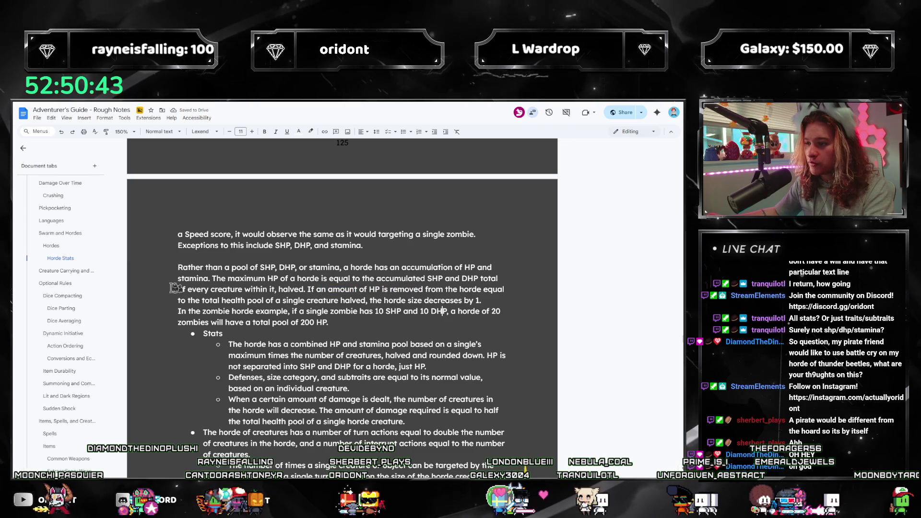
# - Insert the bold term 'horde health unit' into the Horde Stats paragraph
pyautogui.moveTo(267, 299); pyautogui.dragTo(364, 297)
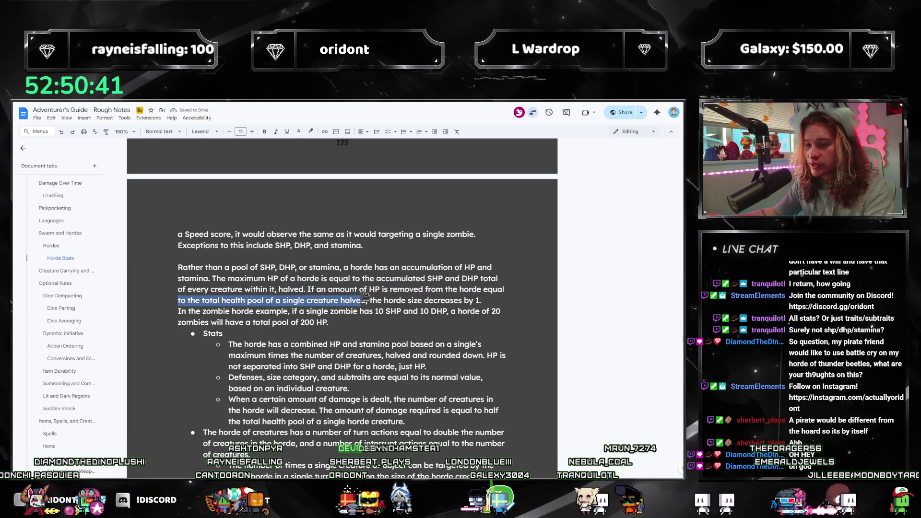
pyautogui.click(499, 309)
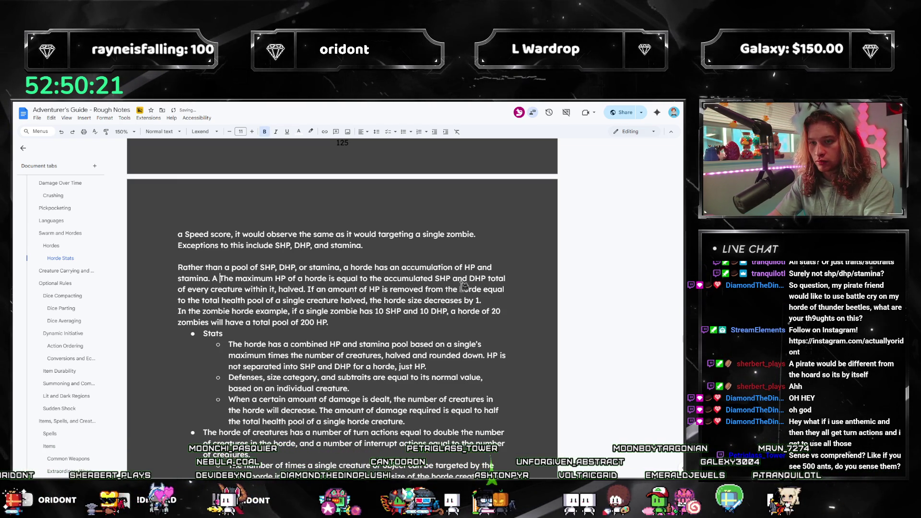
pyautogui.write('heal')
pyautogui.press('BackSpace')
pyautogui.press('BackSpace')
pyautogui.write('horde health unit')
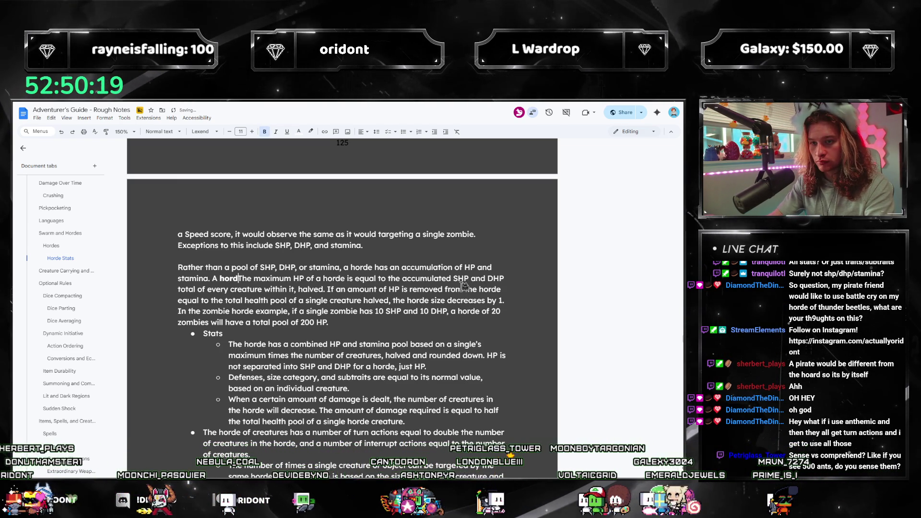
pyautogui.hotkey('ctrl', 'b')
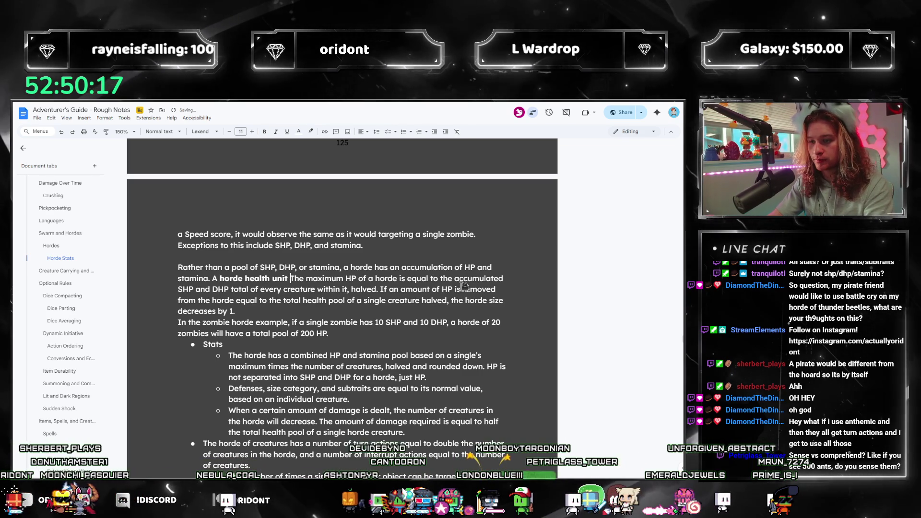
# - Define it as the HP a single horde creature possesses, halved, rounded up, correcting 'possesses'
pyautogui.write('is the toal ')
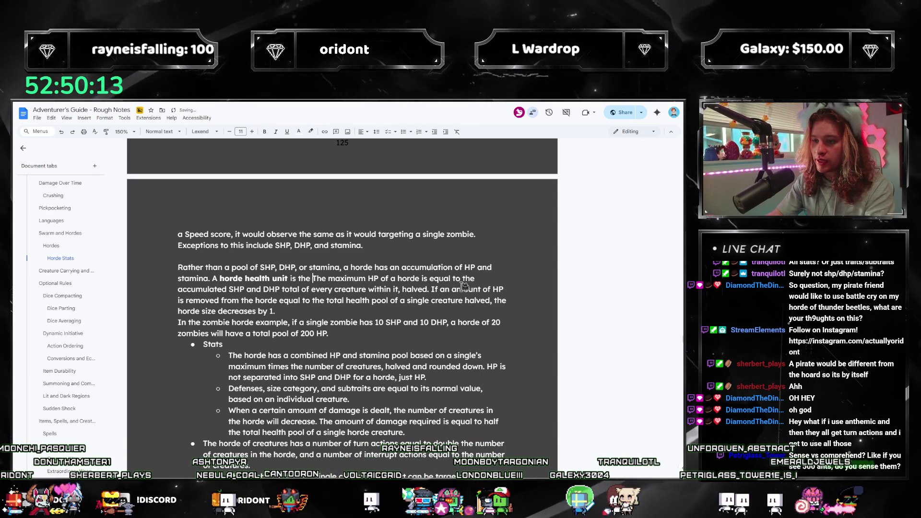
pyautogui.write('HP and ')
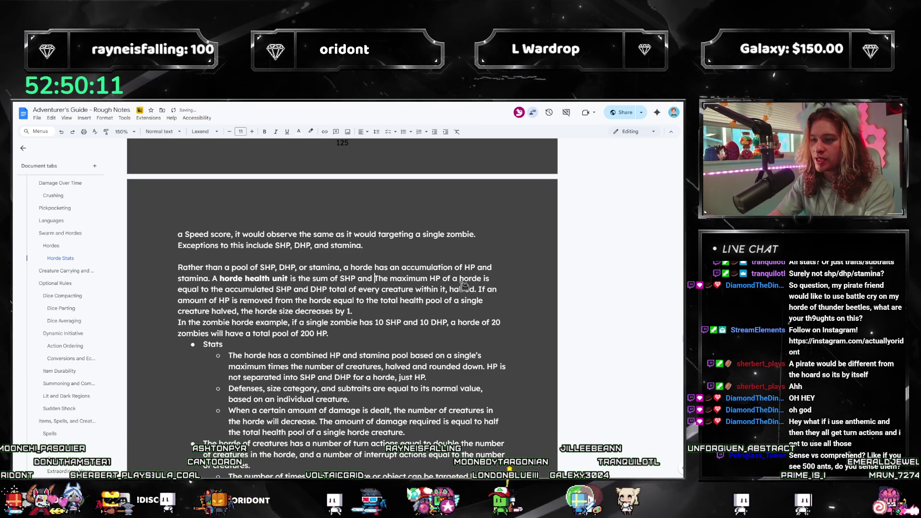
pyautogui.write('hat a ')
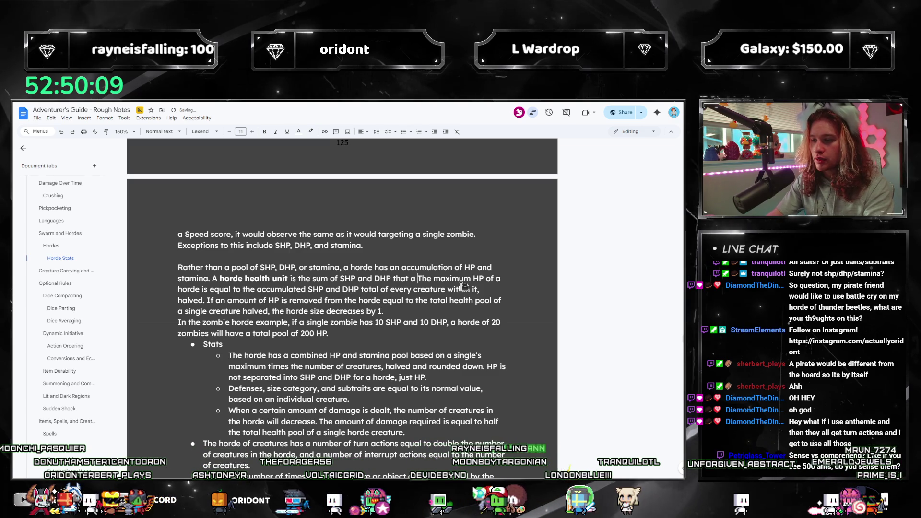
pyautogui.write('single horde cr')
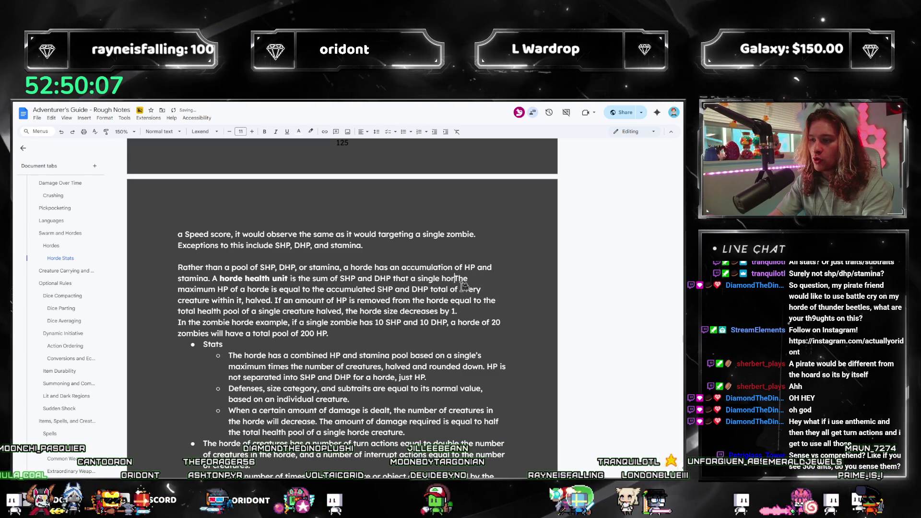
pyautogui.write('eature poss')
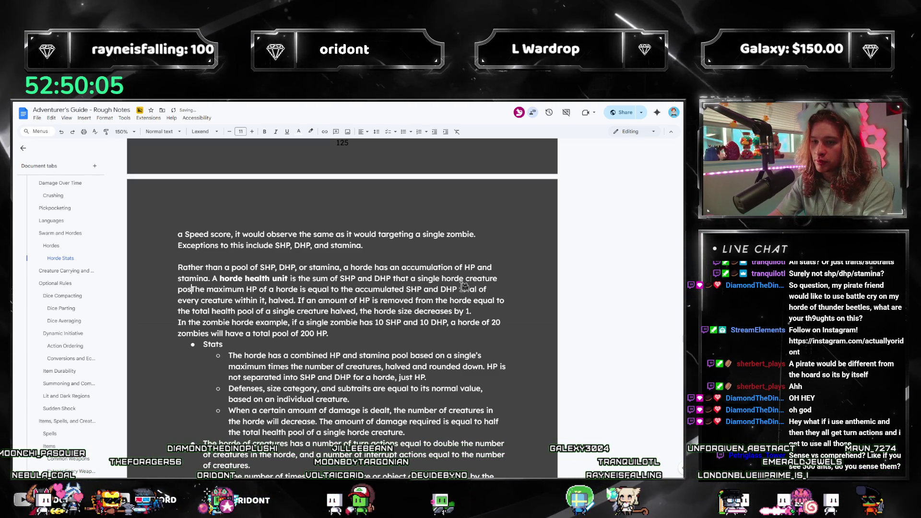
pyautogui.write('ess, halved, rounde')
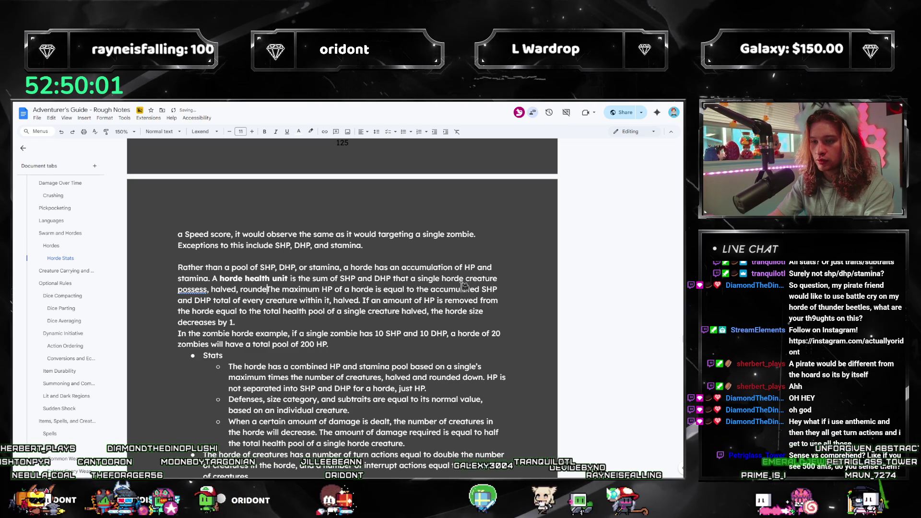
pyautogui.write('d up.')
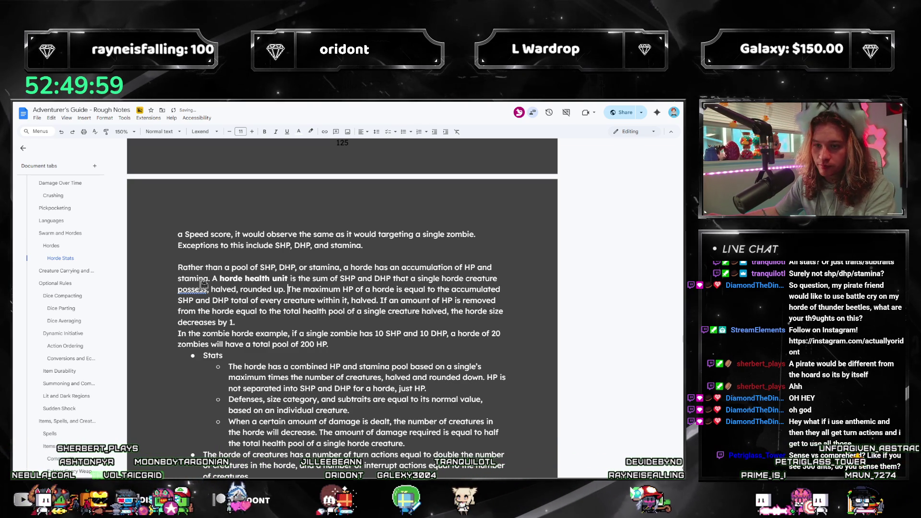
pyautogui.rightClick(202, 283)
pyautogui.click(315, 288)
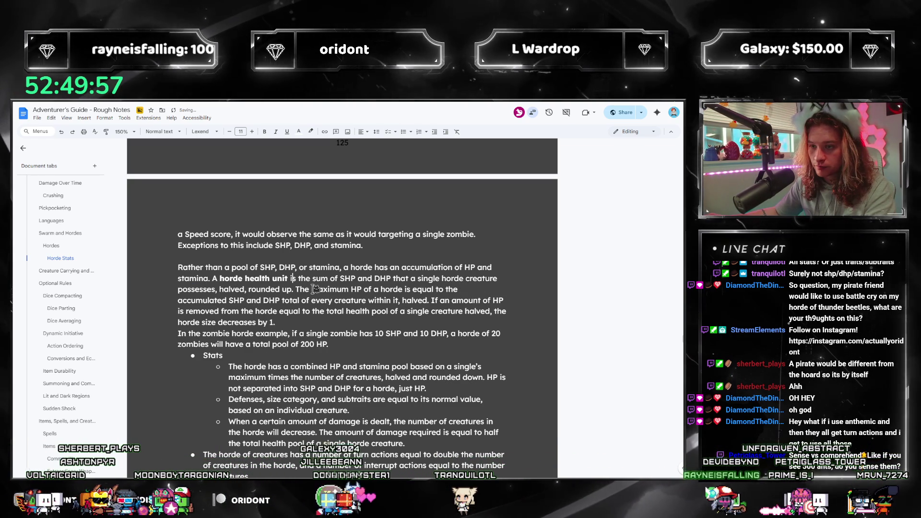
pyautogui.click(447, 289)
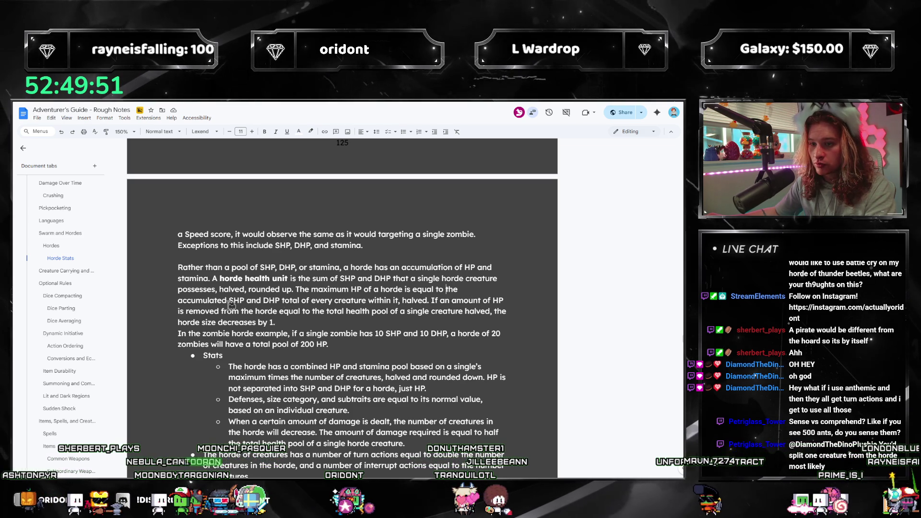
# - Redefine maximum HP as a horde health unit times the horde size, and rewrite the removal sentence
pyautogui.keyDown('shift'); pyautogui.click(430, 300); pyautogui.keyUp('shift')
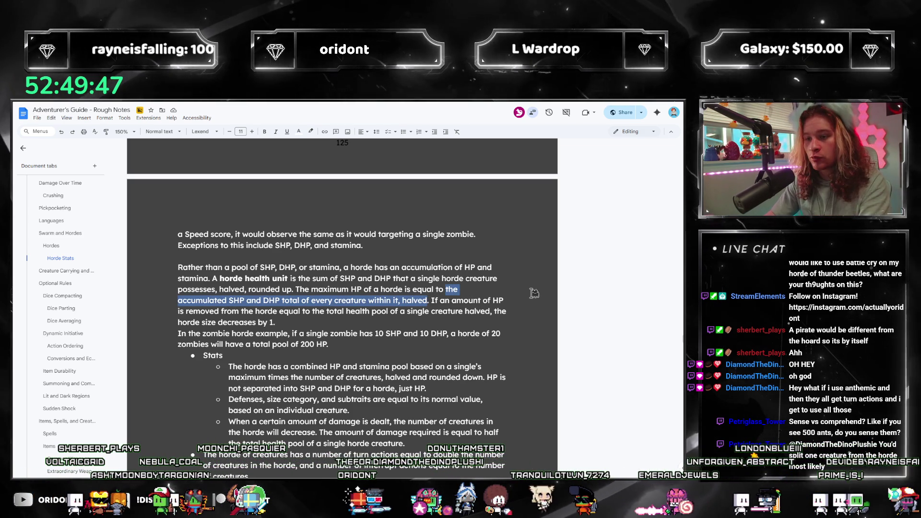
pyautogui.write('a horde health')
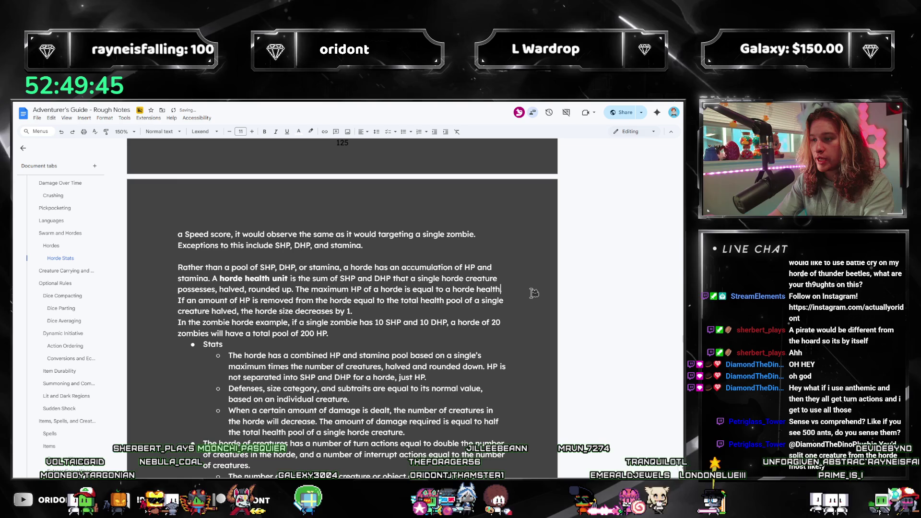
pyautogui.write(' unit times the h')
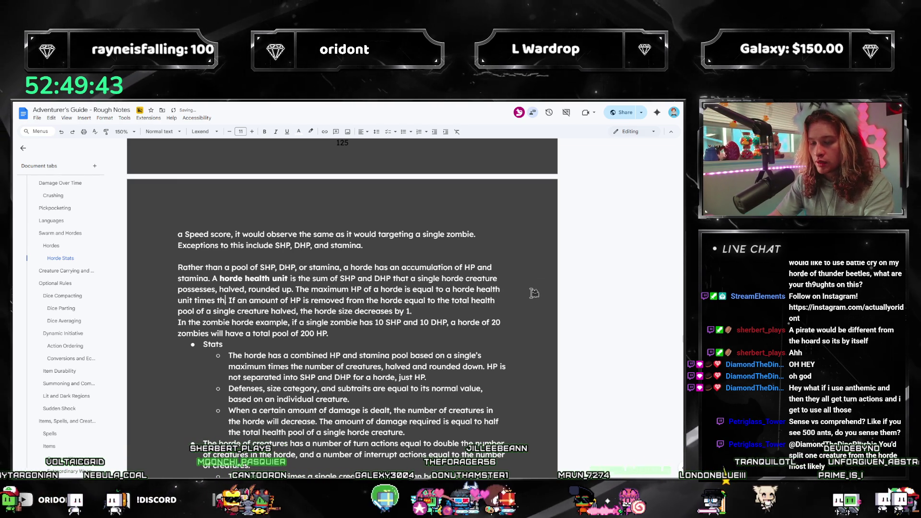
pyautogui.write('orde size.')
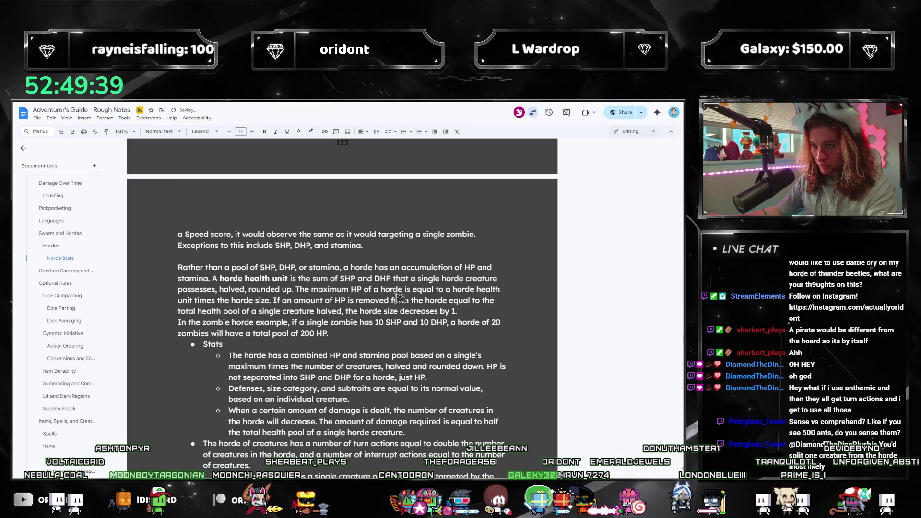
pyautogui.moveTo(273, 300)
pyautogui.mouseDown()
pyautogui.moveTo(480, 302)
pyautogui.moveTo(462, 313)
pyautogui.moveTo(342, 312)
pyautogui.mouseUp()
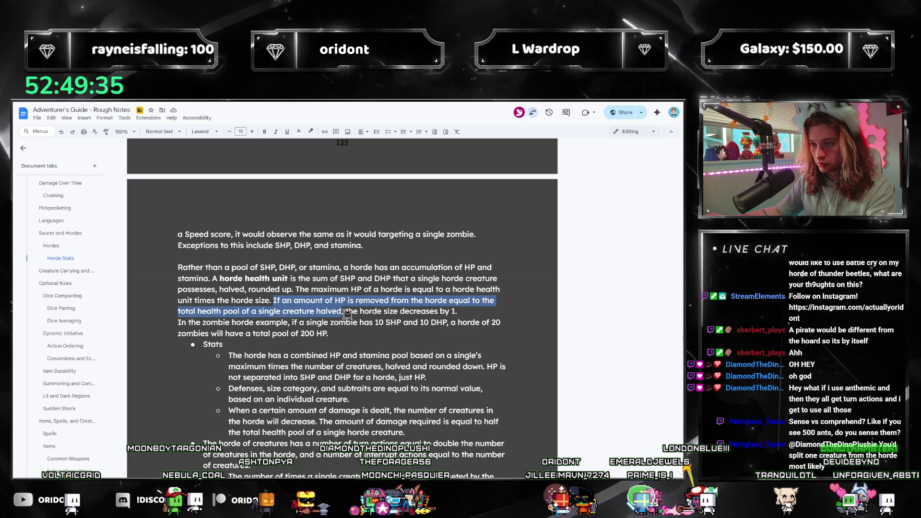
pyautogui.write('Whenever')
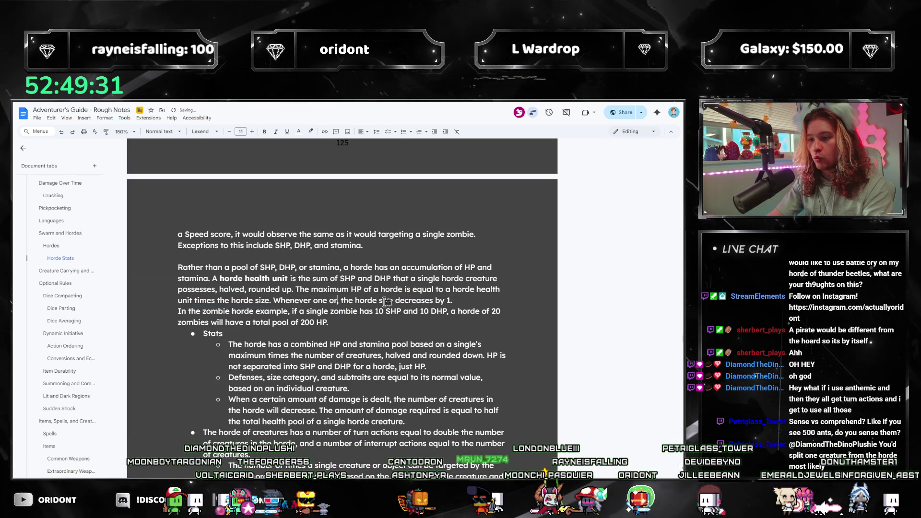
pyautogui.write('health')
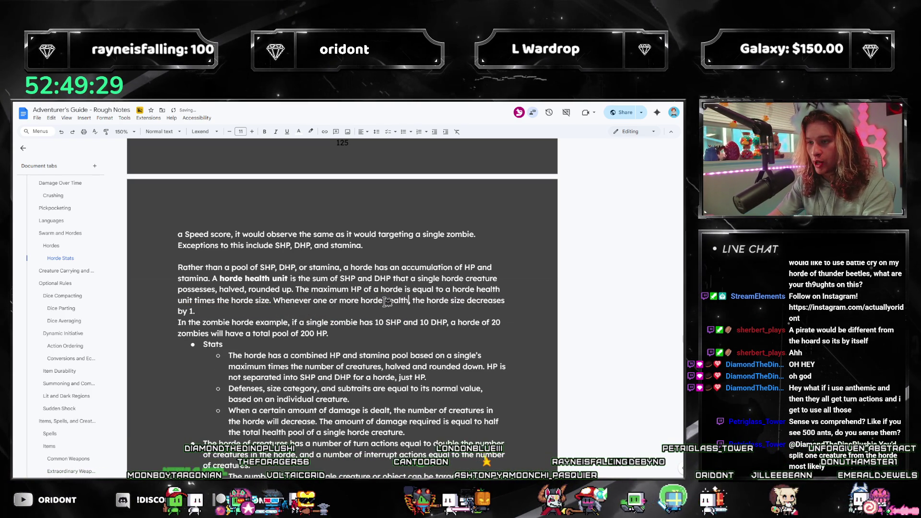
pyautogui.write(' units are removed')
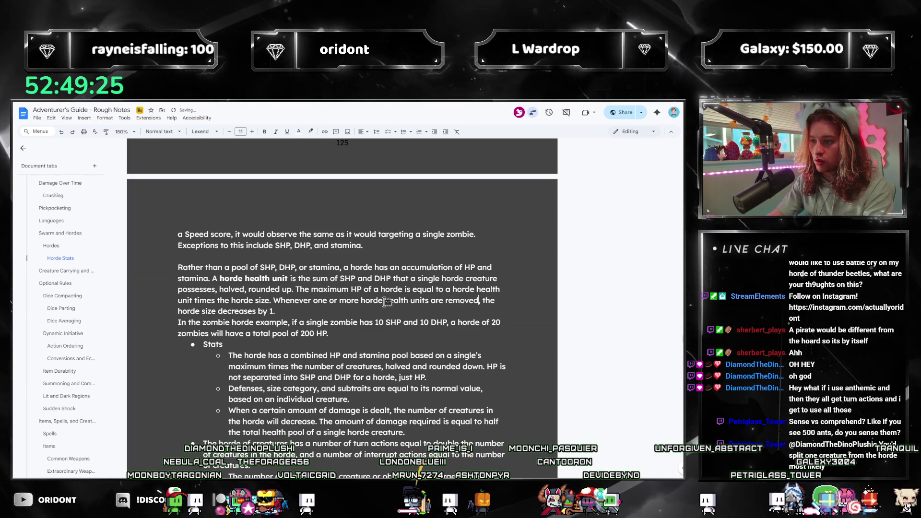
pyautogui.hotkey('ctrl', 'shift', 'Left')
pyautogui.hotkey('ctrl', 'shift', 'Left')
pyautogui.hotkey('ctrl', 'shift', 'Left')
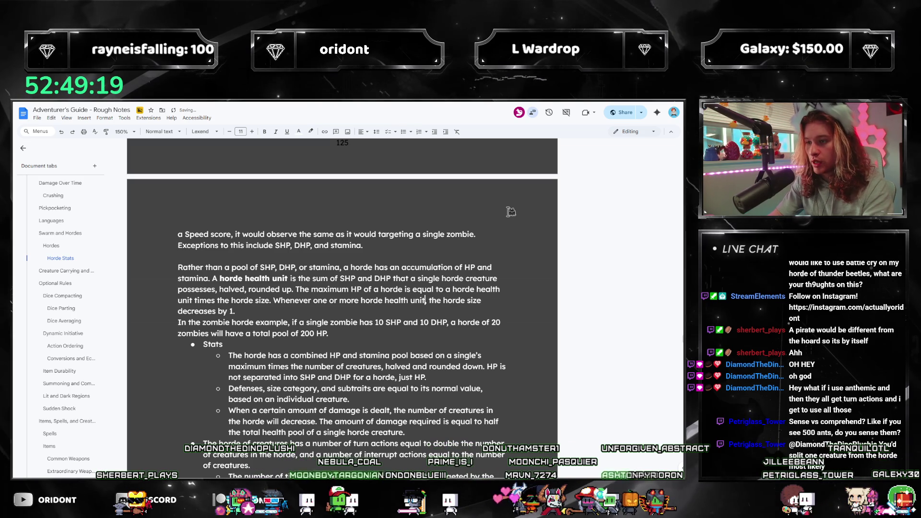
pyautogui.write('are removed from it')
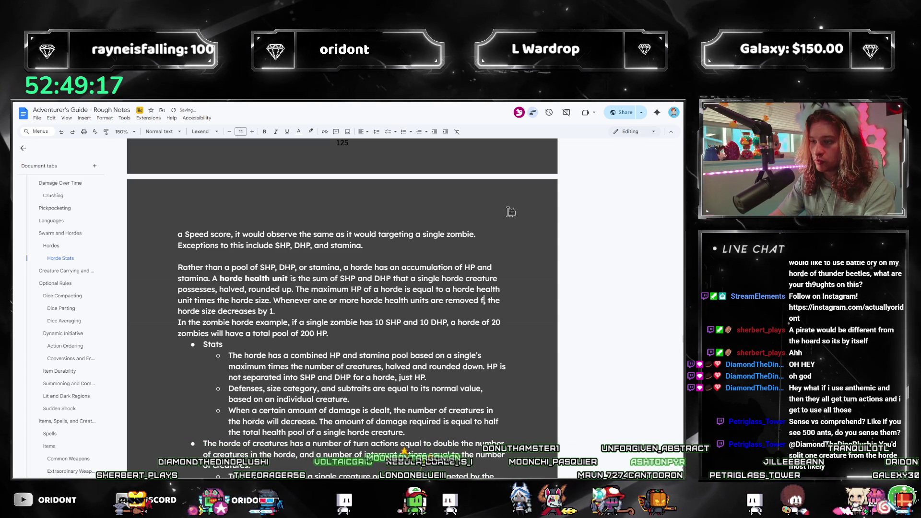
pyautogui.write('s current pool, the horde size decreases by 1.')
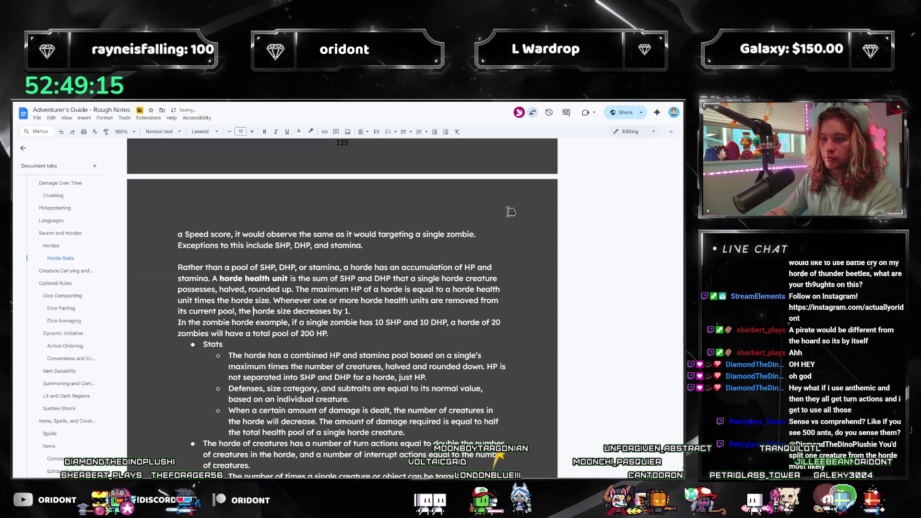
# - Make the horde shrink by 'that much' and join the zombie example onto the paragraph
pyautogui.press('End')
pyautogui.press('Left')
pyautogui.press('BackSpace')
pyautogui.write('that ')
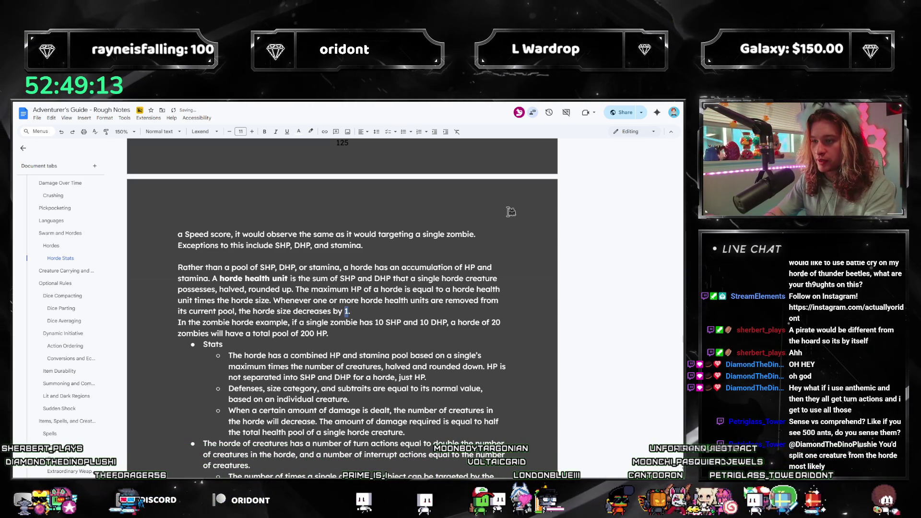
pyautogui.write('much')
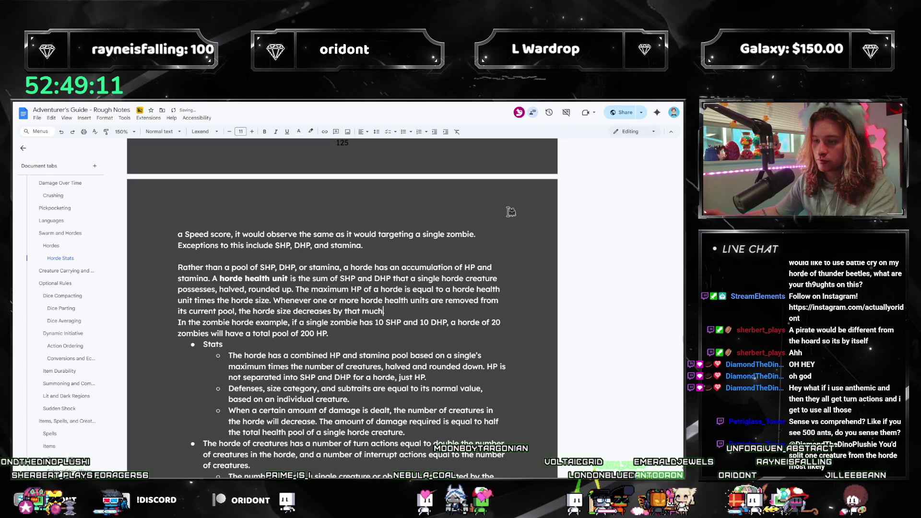
pyautogui.press('Right')
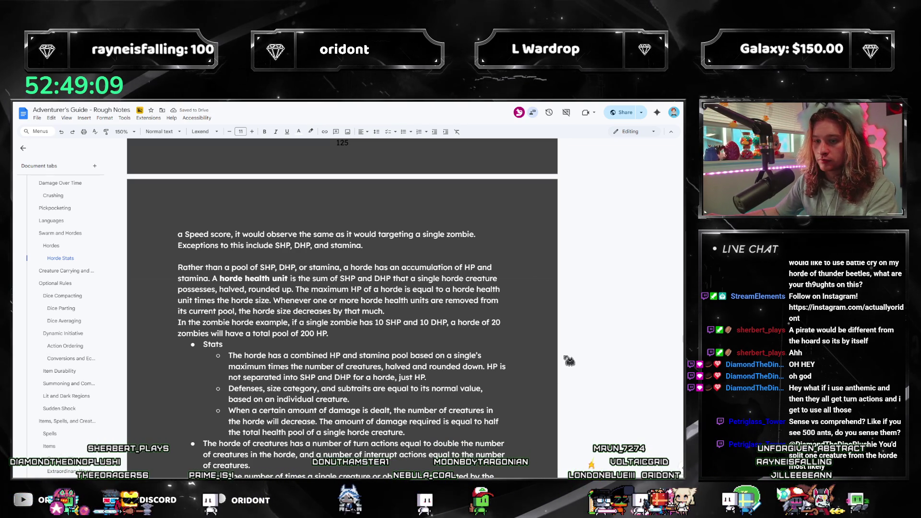
pyautogui.press('BackSpace')
pyautogui.click(262, 338)
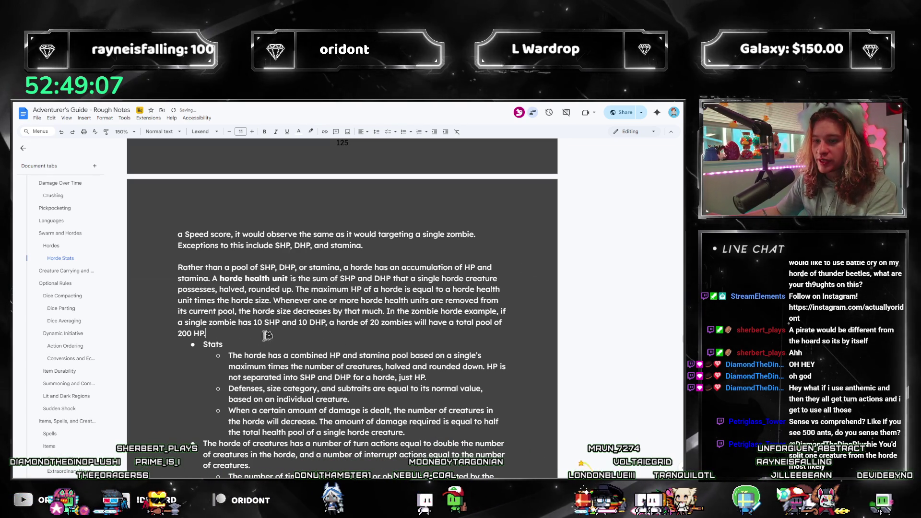
# - Revise the zombie example to 10 DHP and a horde health unit of 15, reworking the total pool wording
pyautogui.click(345, 322)
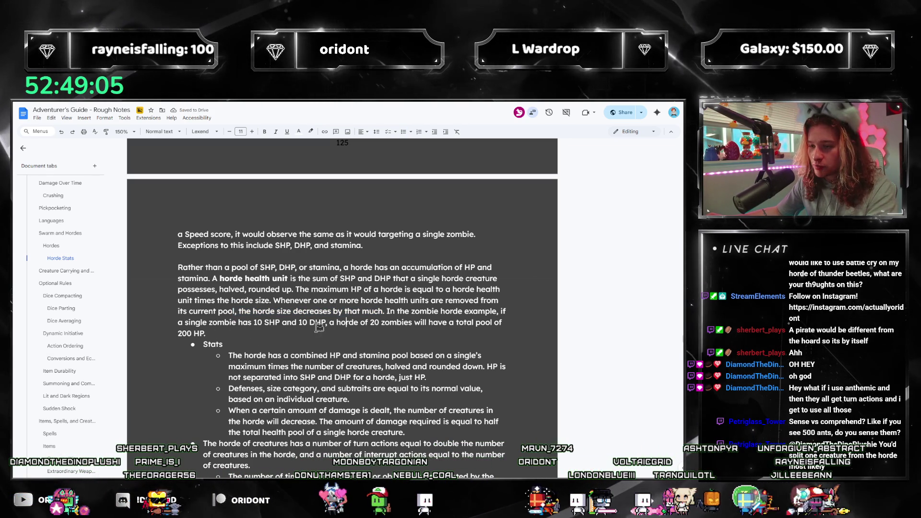
pyautogui.press('Left')
pyautogui.press('Left')
pyautogui.press('Left')
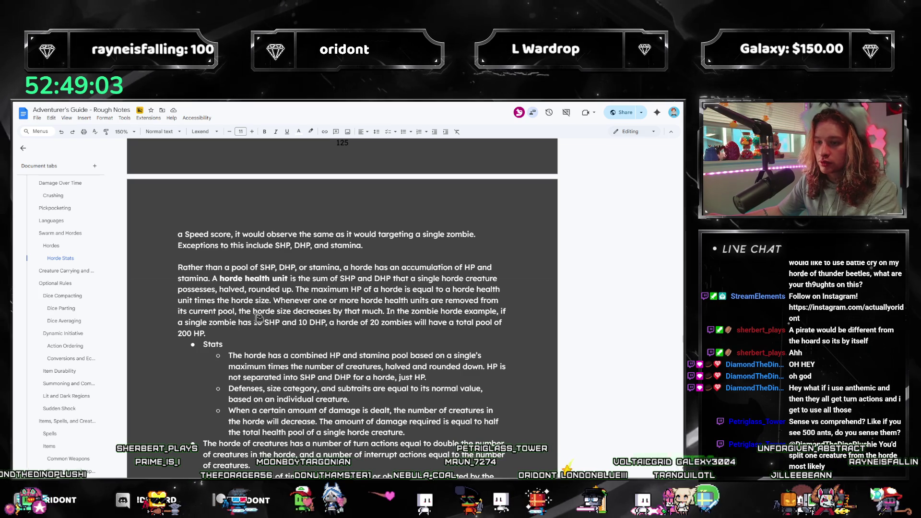
pyautogui.click(266, 322)
pyautogui.write('SHP and 10 DHP, ')
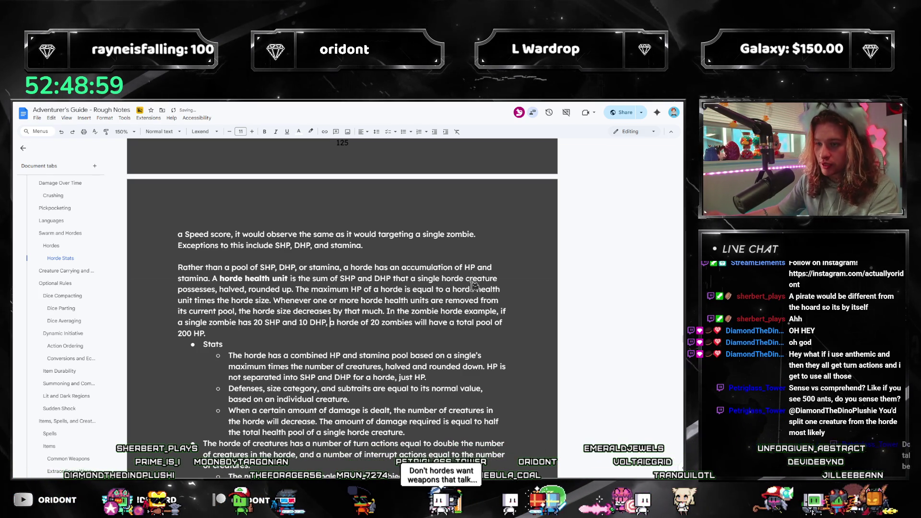
pyautogui.write('the horde health u')
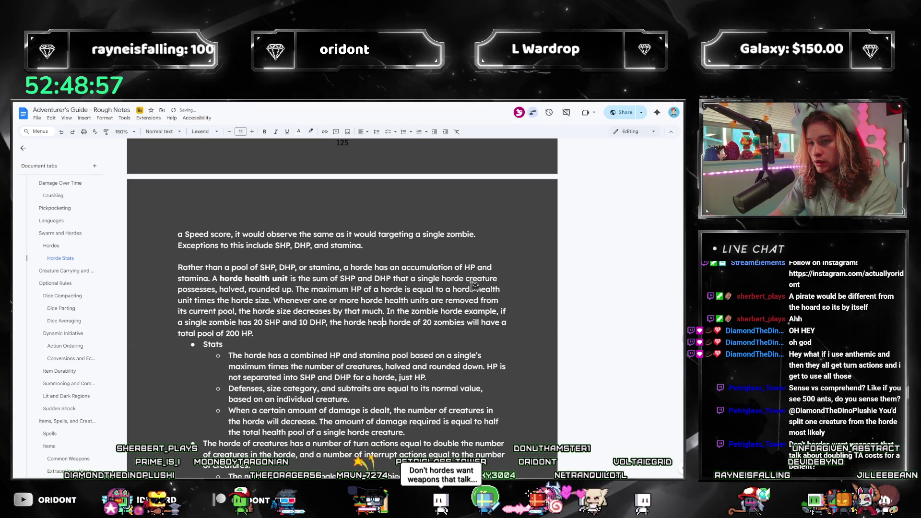
pyautogui.write('nit is 15. With a')
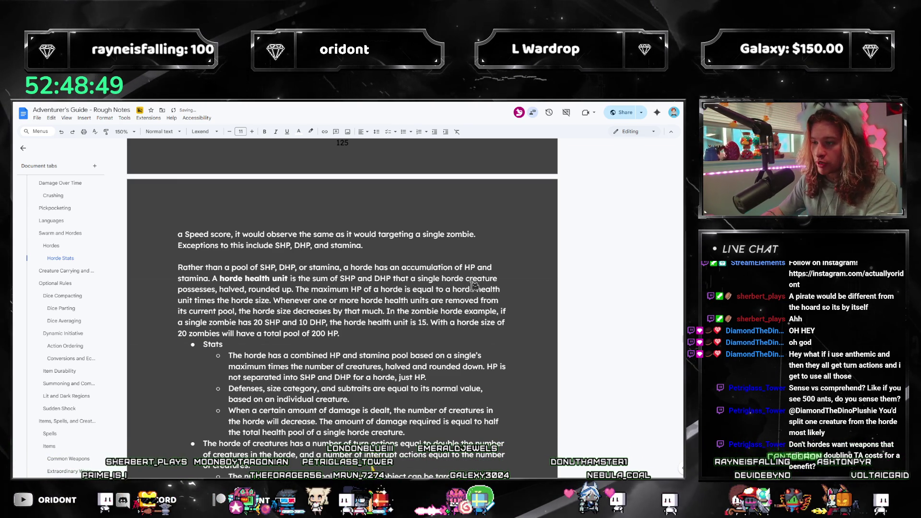
pyautogui.hotkey('ctrl', 'Right')
pyautogui.hotkey('ctrl', 'Right')
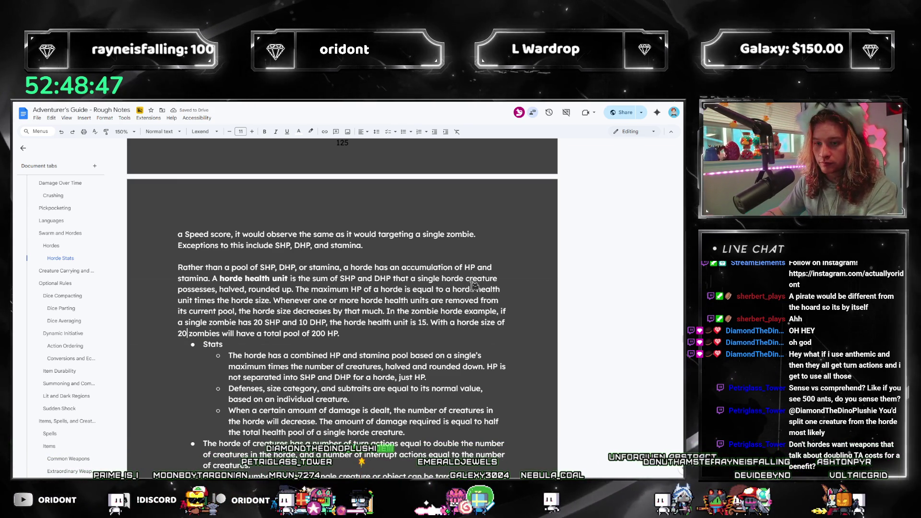
pyautogui.hotkey('ctrl', 'shift', 'Right')
pyautogui.hotkey('ctrl', 'shift', 'Right')
pyautogui.hotkey('ctrl', 'shift', 'Right')
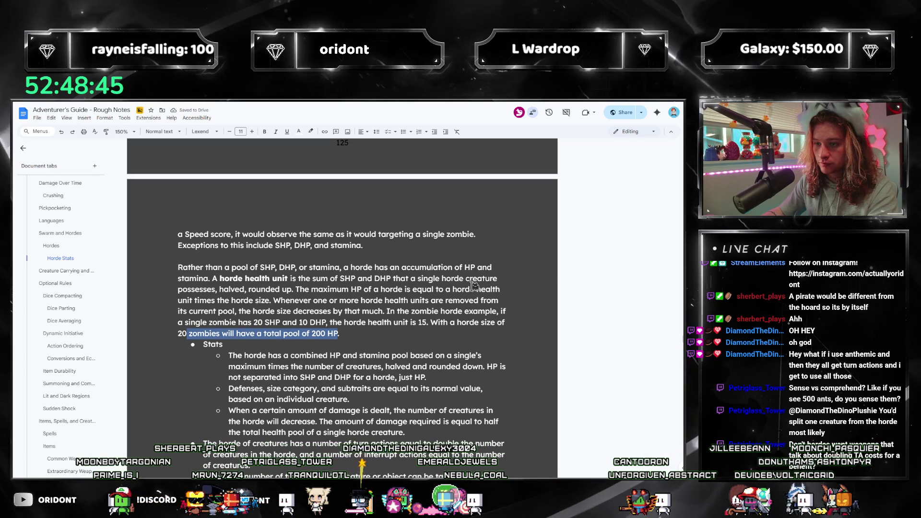
pyautogui.write(',')
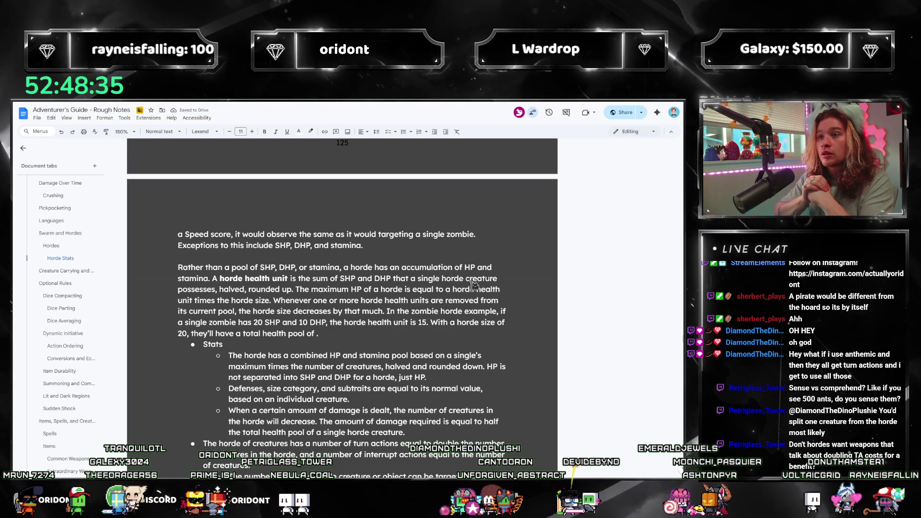
pyautogui.press('BackSpace')
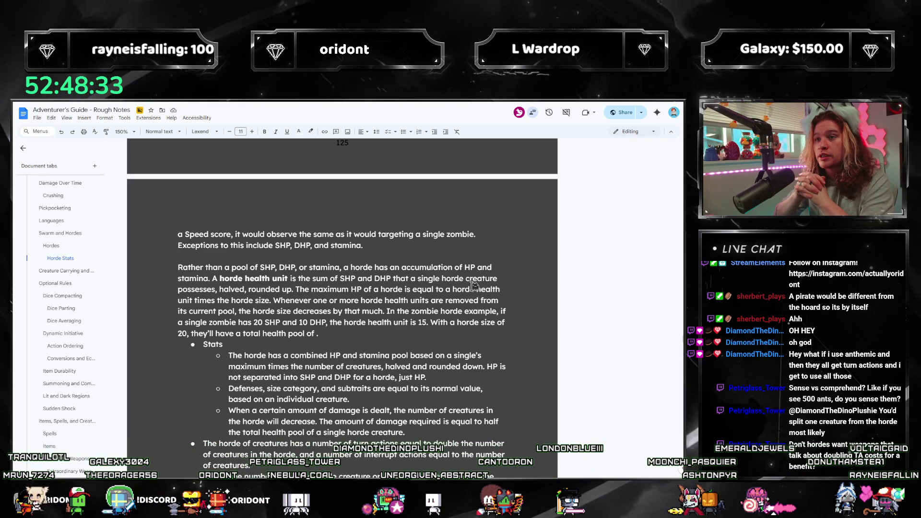